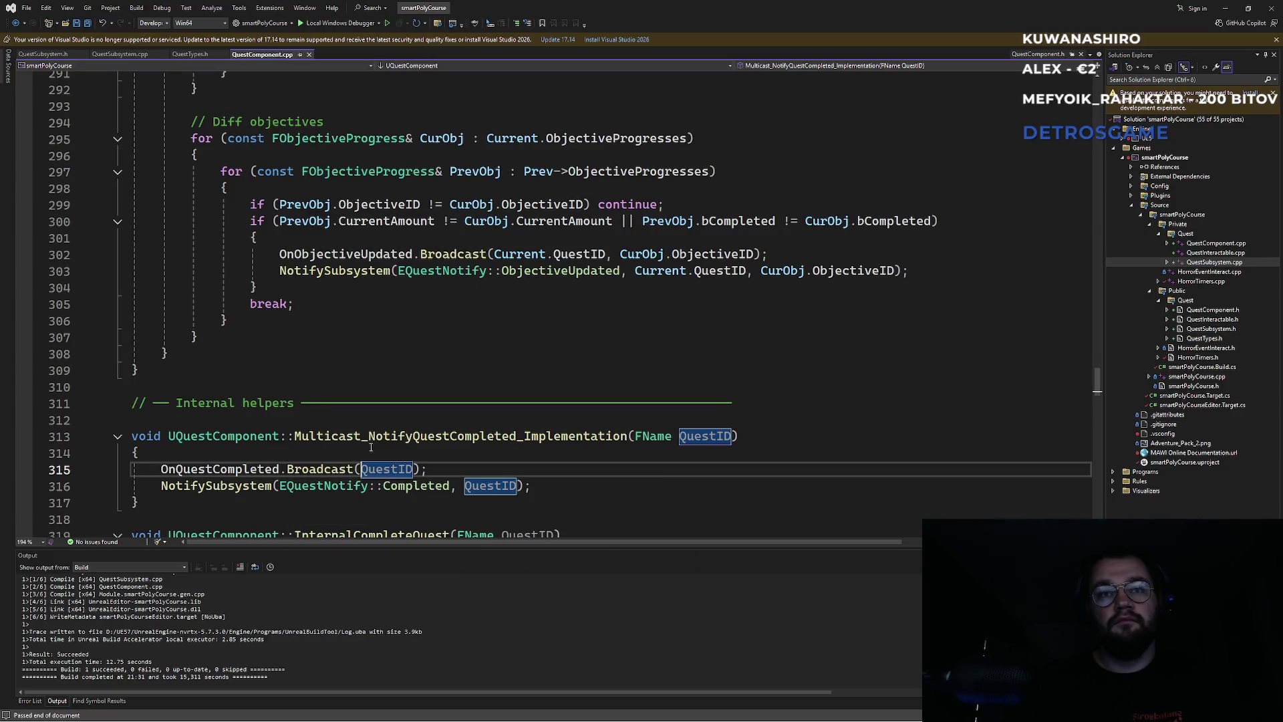
# Step: Find NotifyQuestCompleted in QuestComponent.cpp and highlight FindQuestProgress, FQuestProgress and EQuestState references
pyautogui.doubleClick(371, 436)
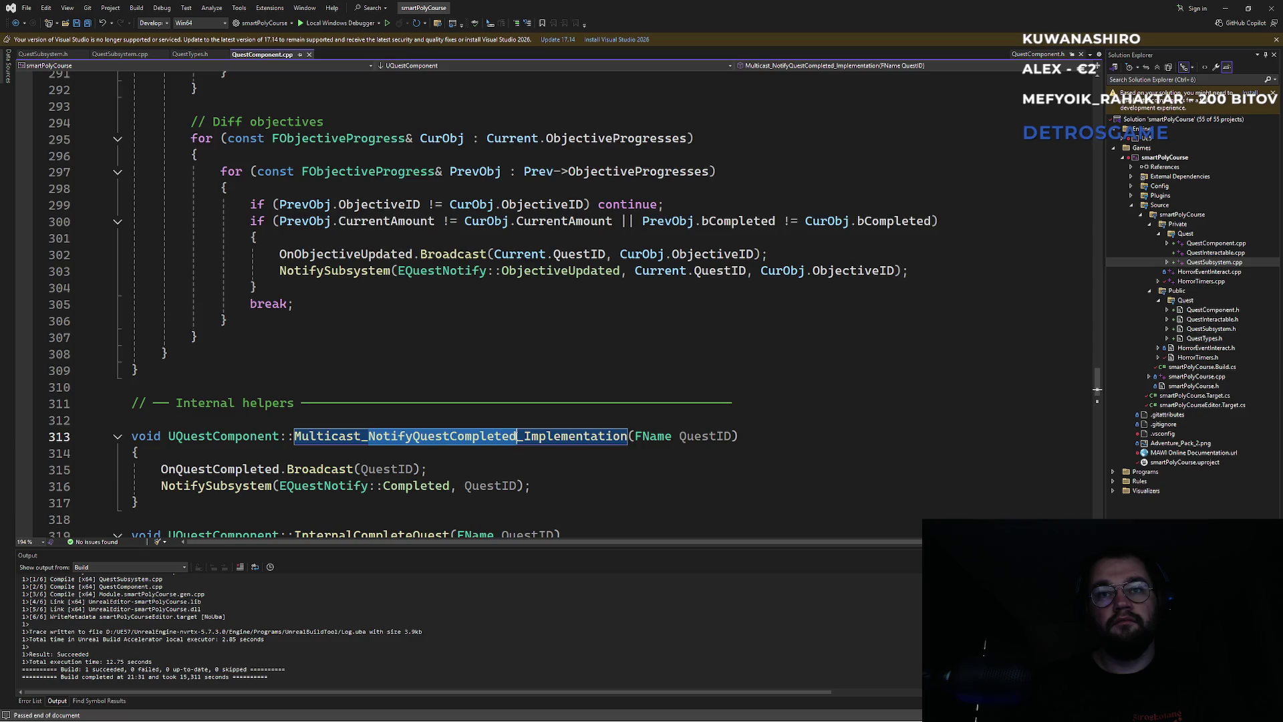
pyautogui.hotkey('ctrl', 'f')
pyautogui.press('Return')
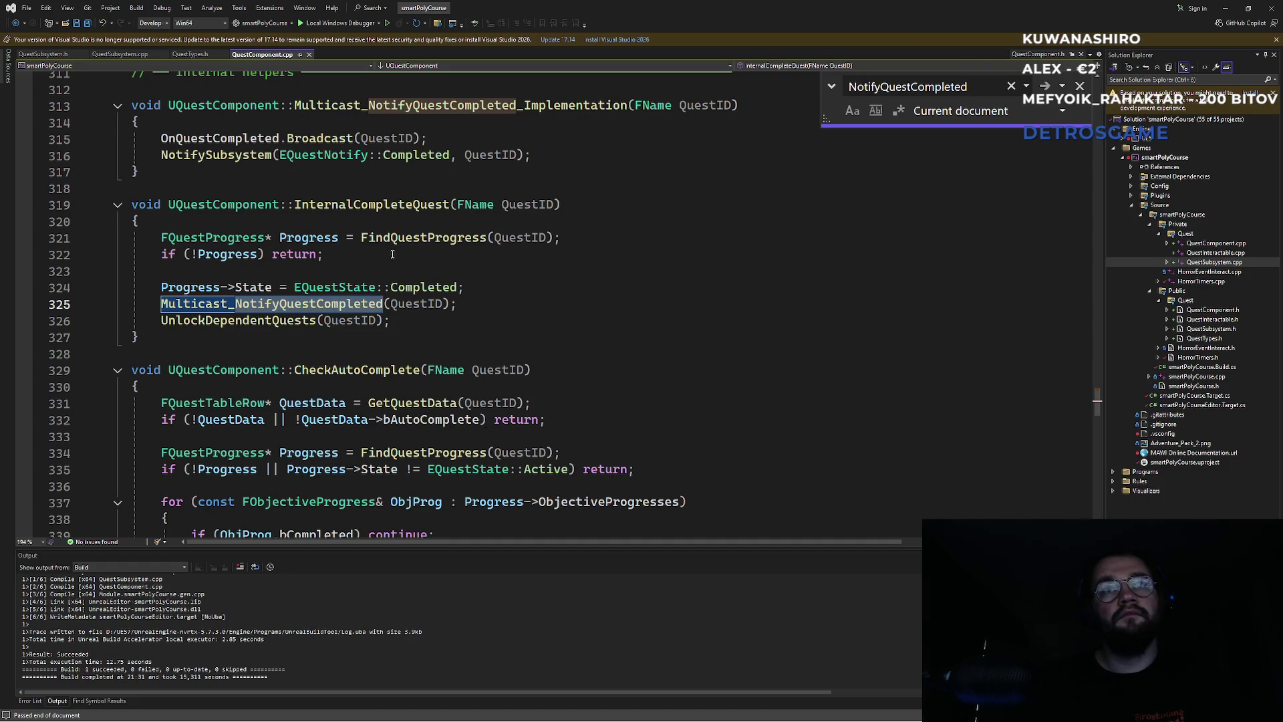
pyautogui.click(399, 238)
pyautogui.click(208, 238)
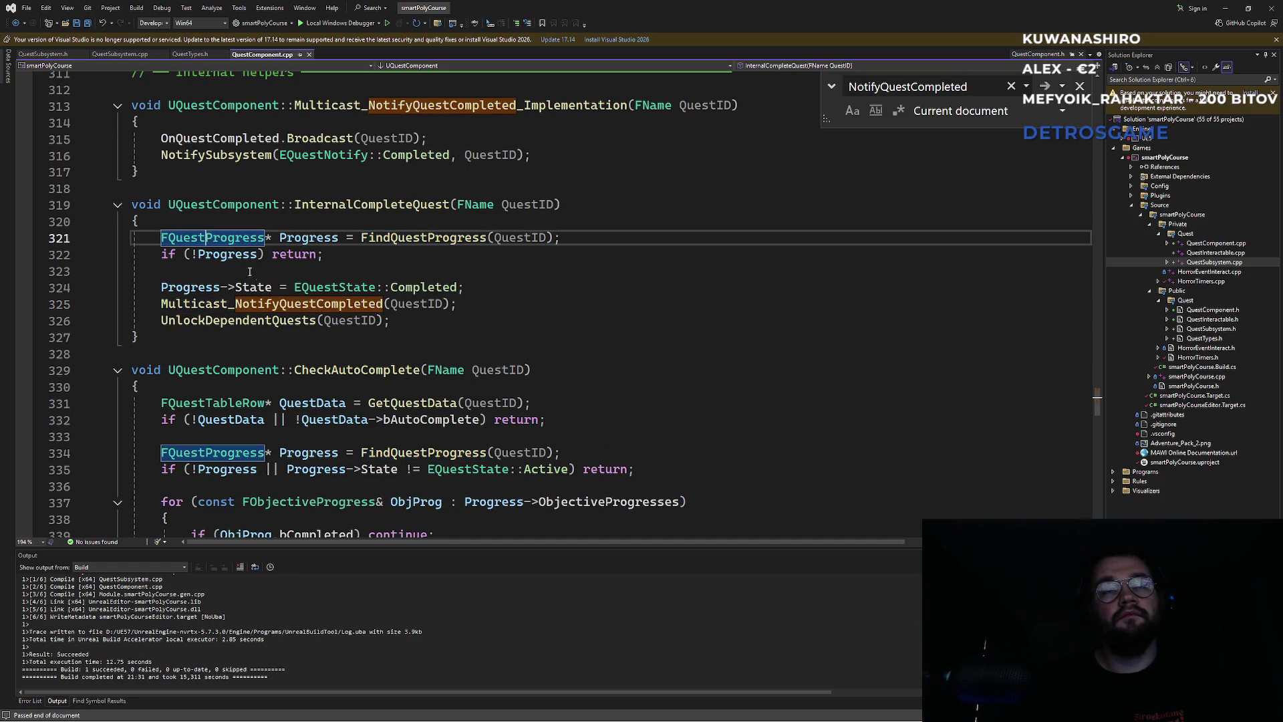
pyautogui.click(327, 294)
# Step: Scroll up through the file to the State check in Server_FailQuest_Implementation
pyautogui.scroll(4, 295, 358)
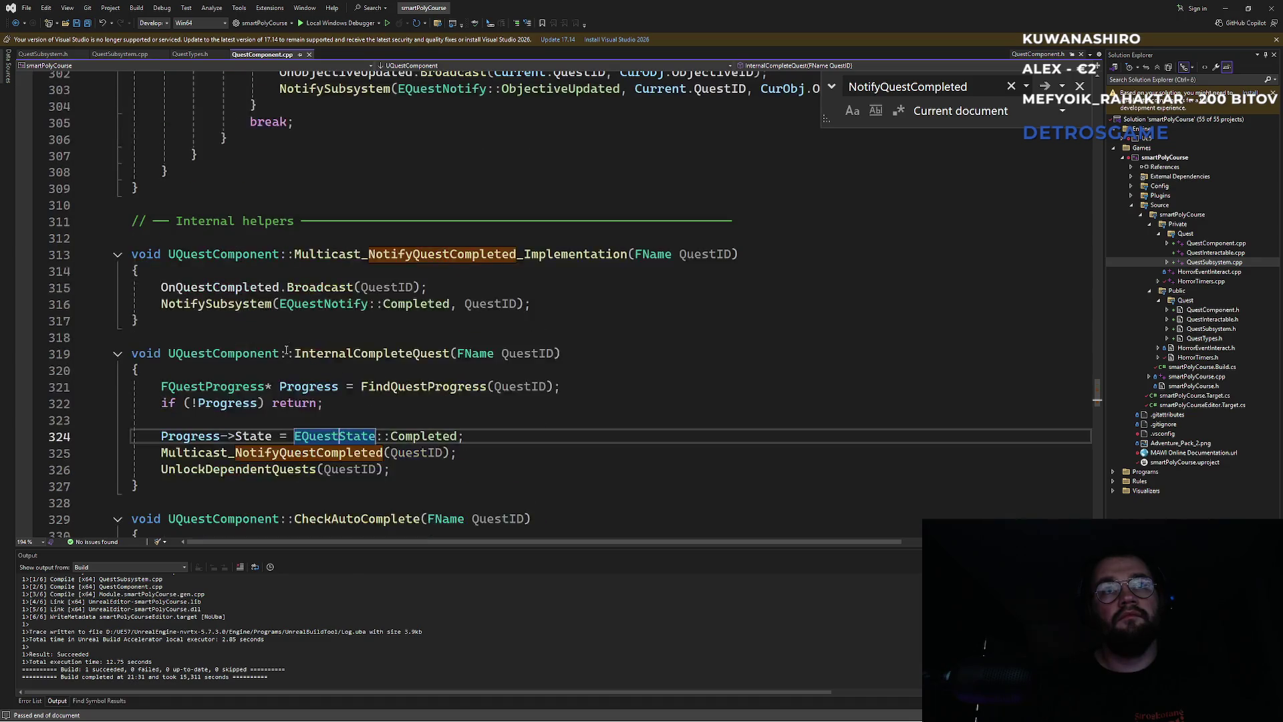
pyautogui.scroll(10, 388, 351)
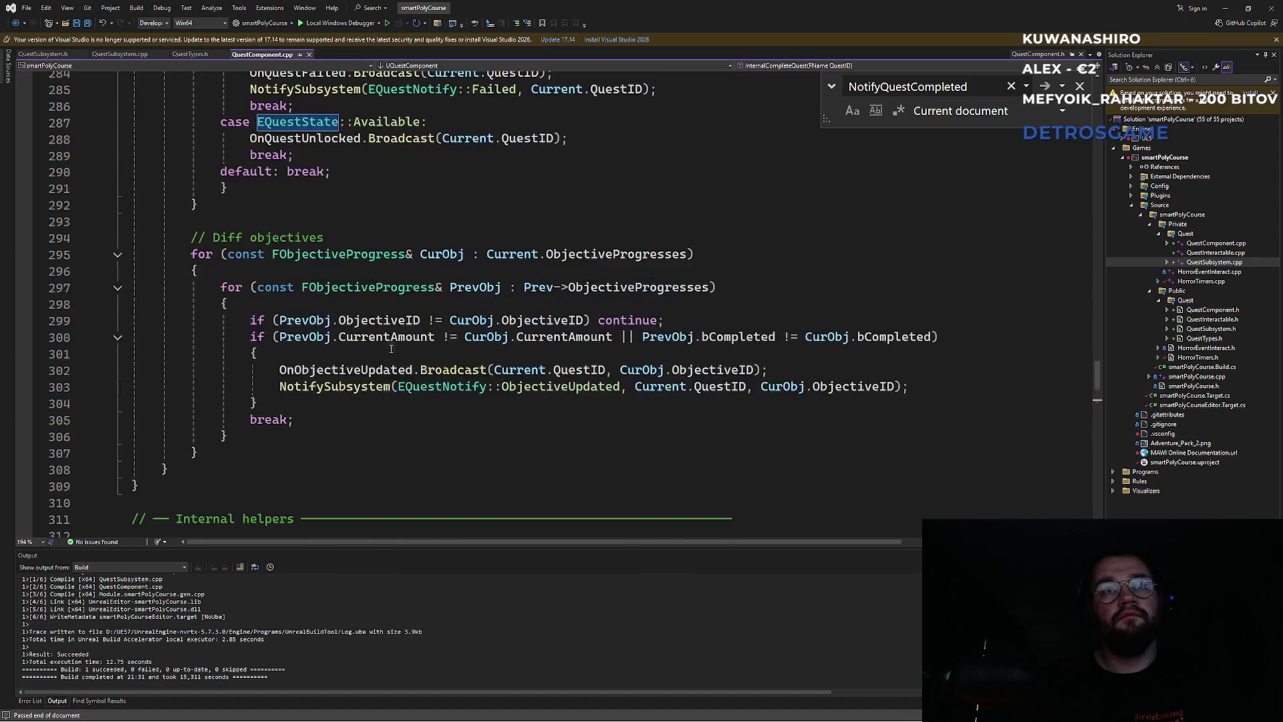
pyautogui.scroll(11, 388, 351)
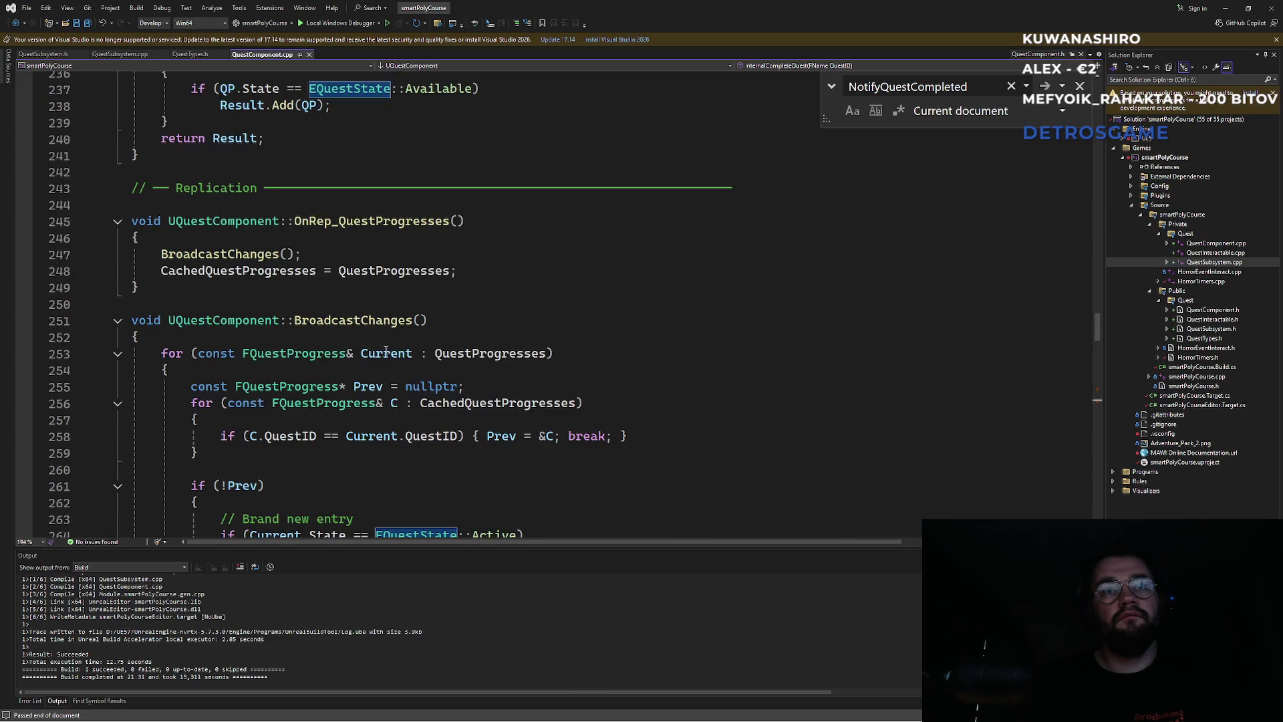
pyautogui.scroll(8, 387, 351)
pyautogui.scroll(14, 343, 333)
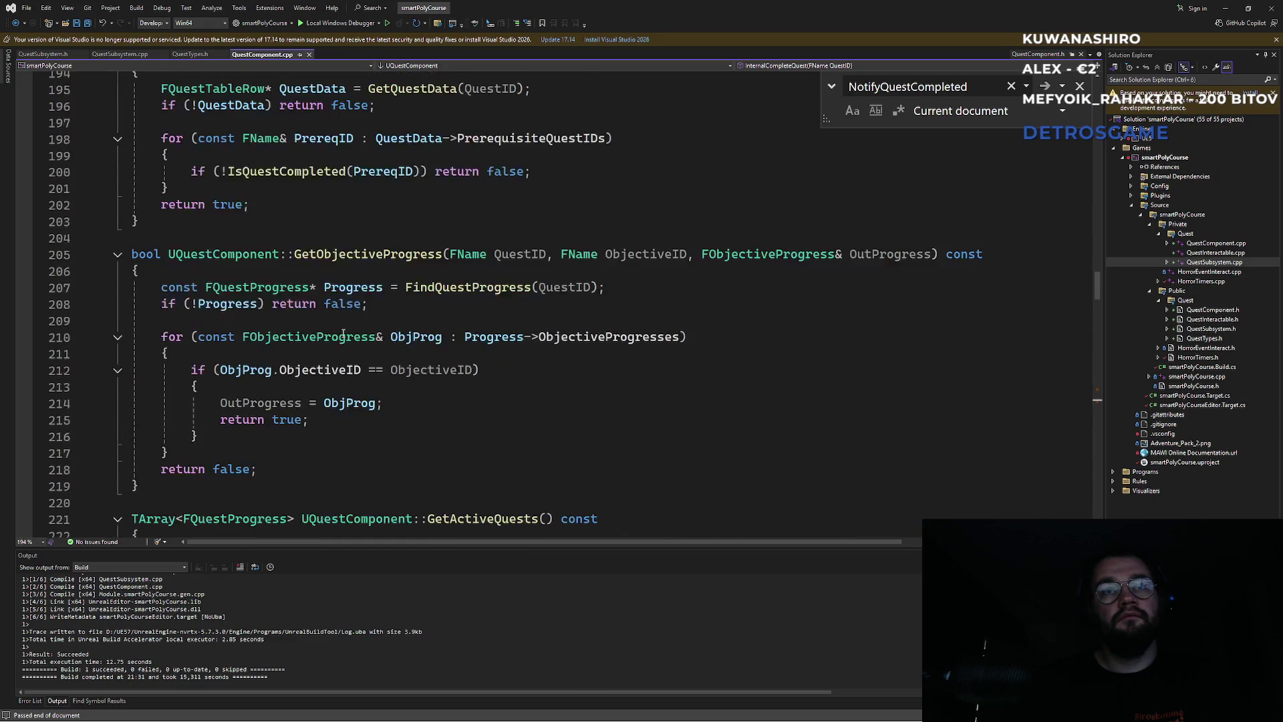
pyautogui.scroll(10, 375, 304)
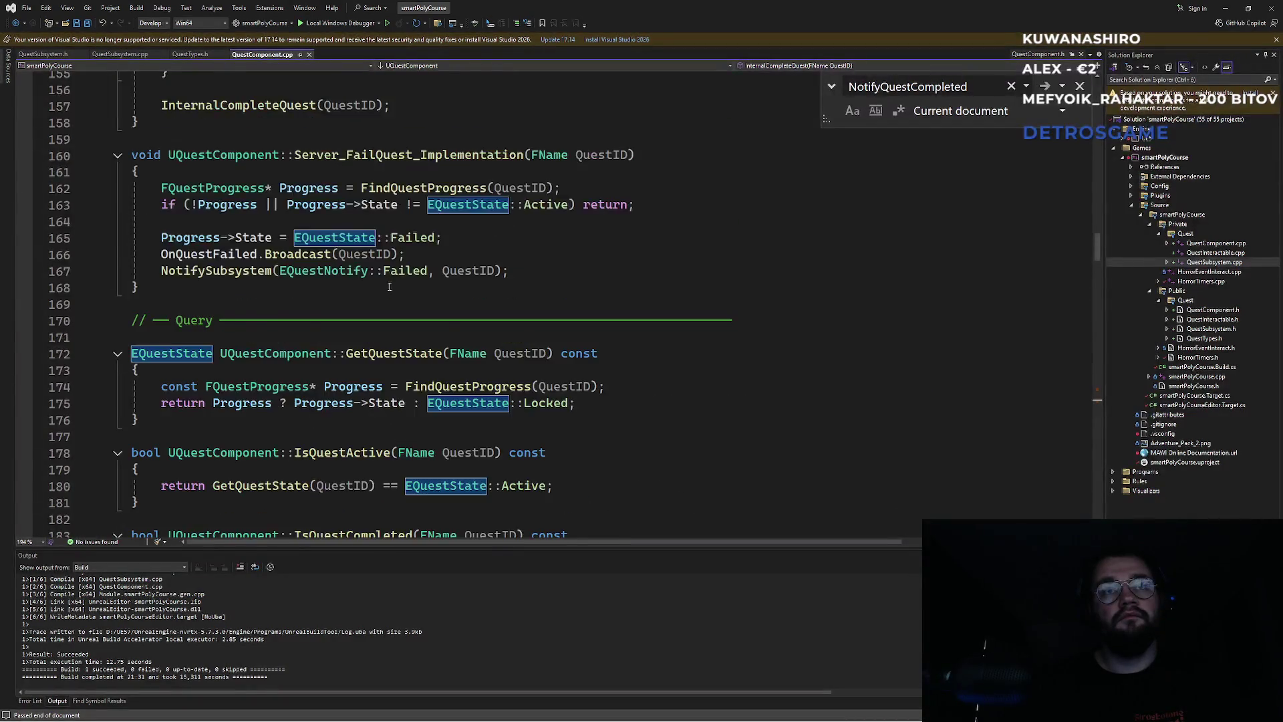
pyautogui.scroll(-2, 428, 331)
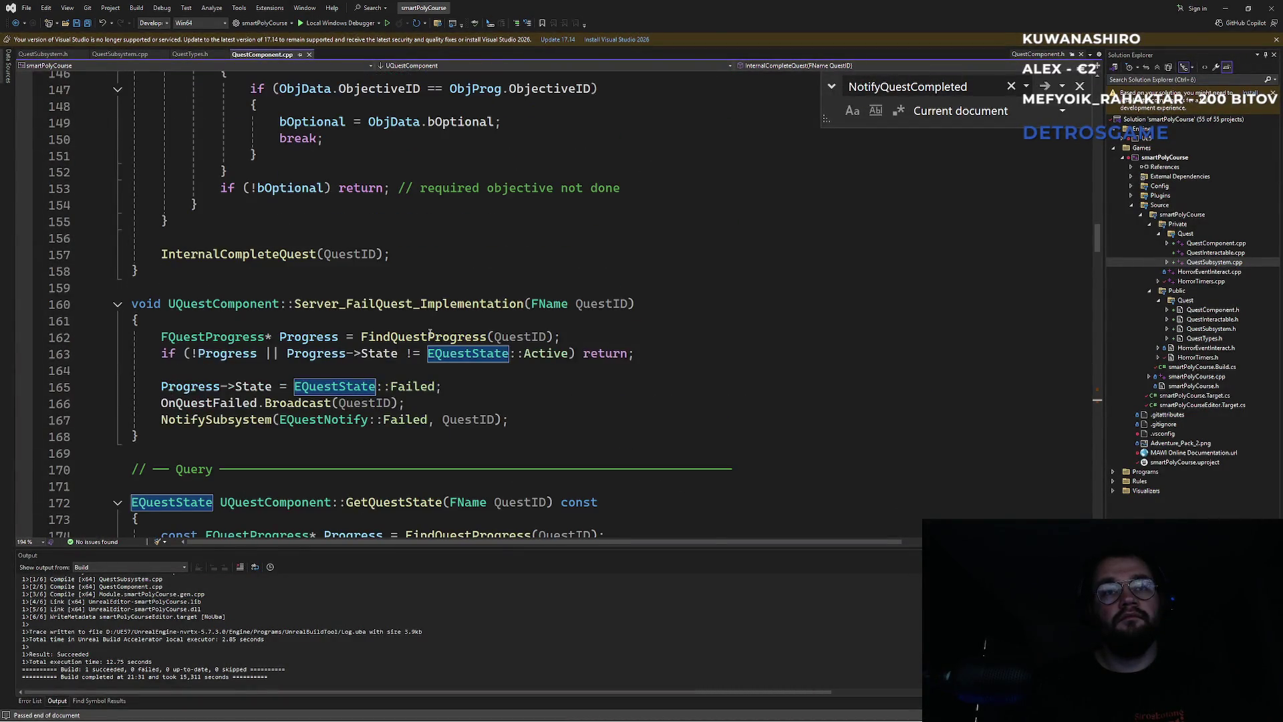
pyautogui.click(376, 357)
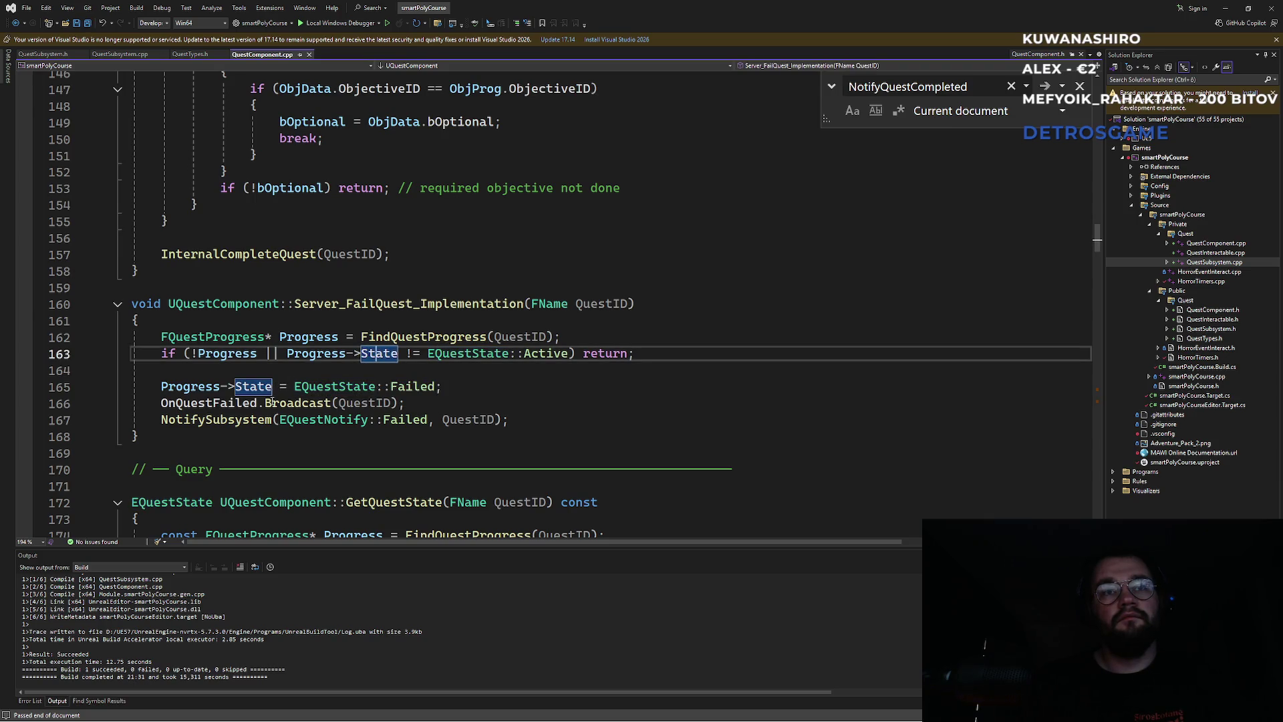
# Step: Inspect QuestData in Server_StartQuest_Implementation, then follow the include to QuestComponent.h
pyautogui.scroll(12, 315, 393)
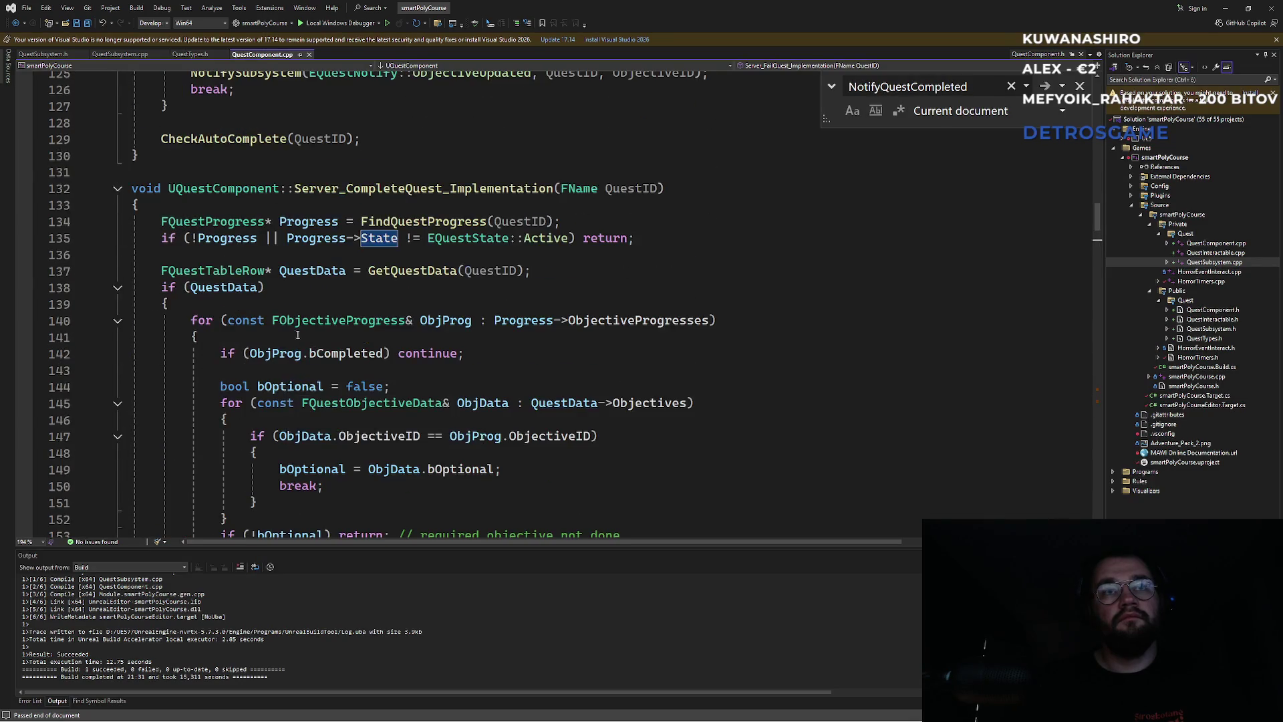
pyautogui.scroll(17, 301, 261)
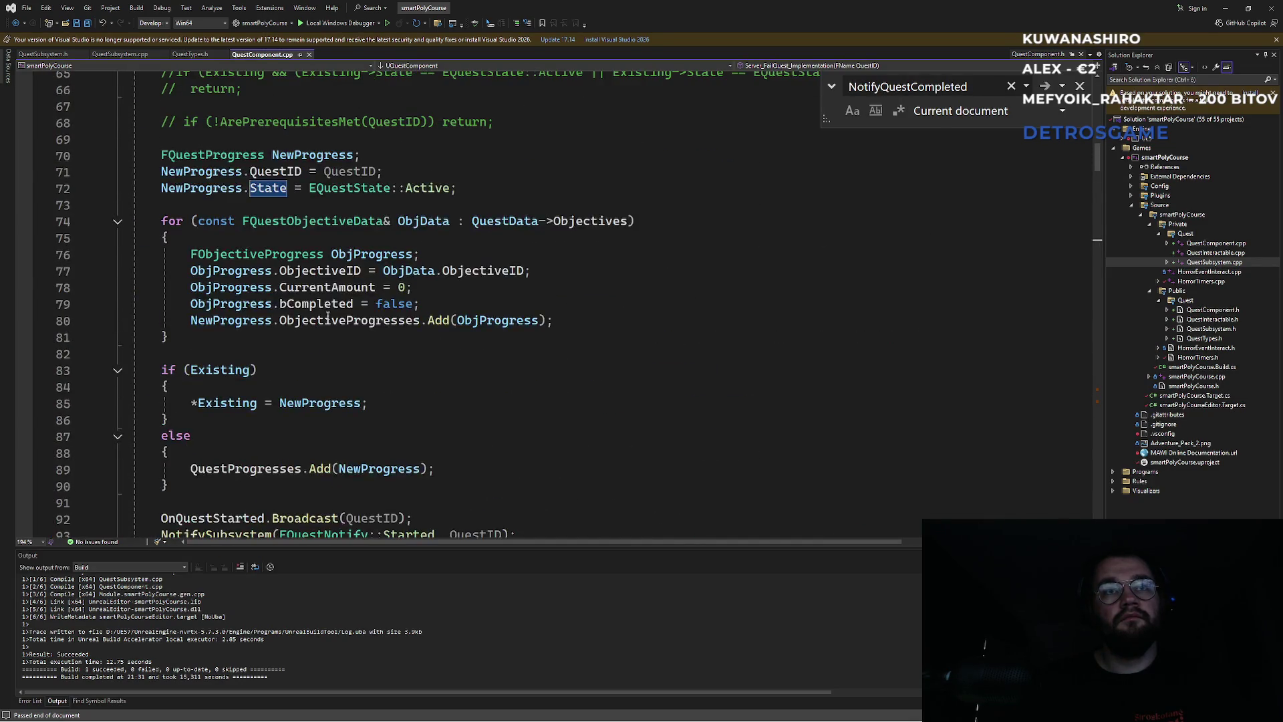
pyautogui.scroll(4, 327, 316)
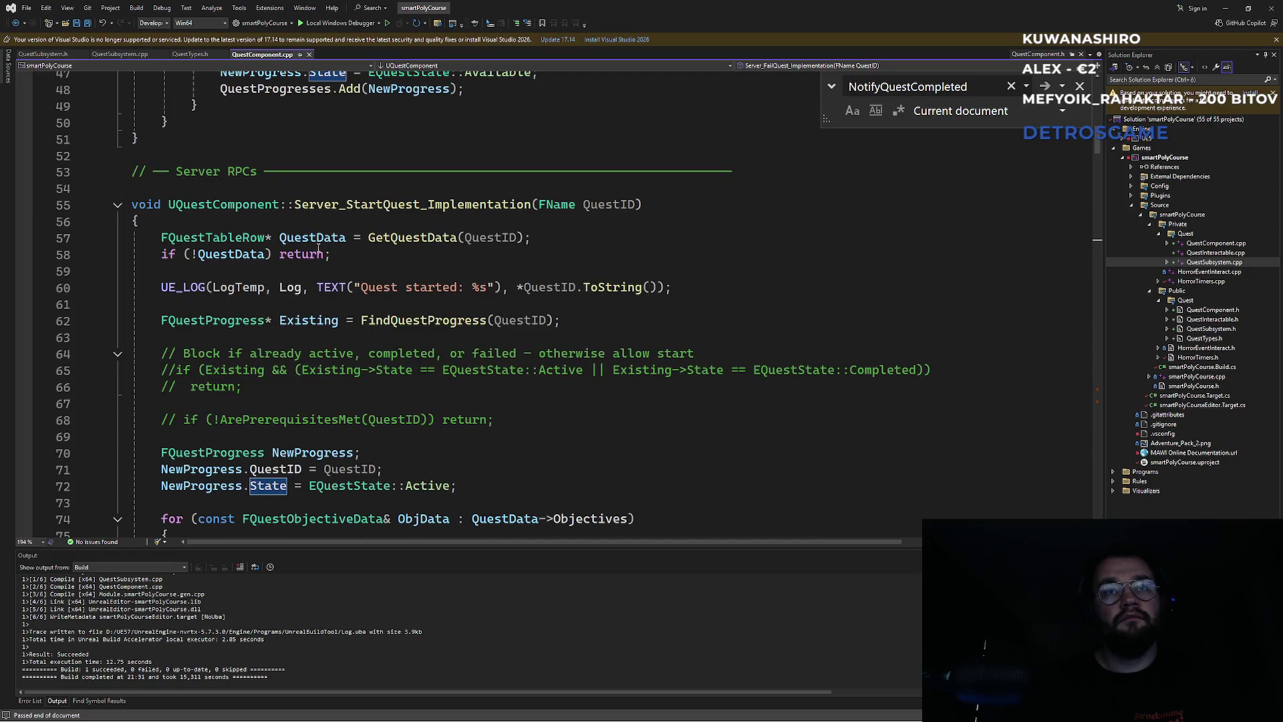
pyautogui.click(320, 239)
pyautogui.scroll(15, 334, 287)
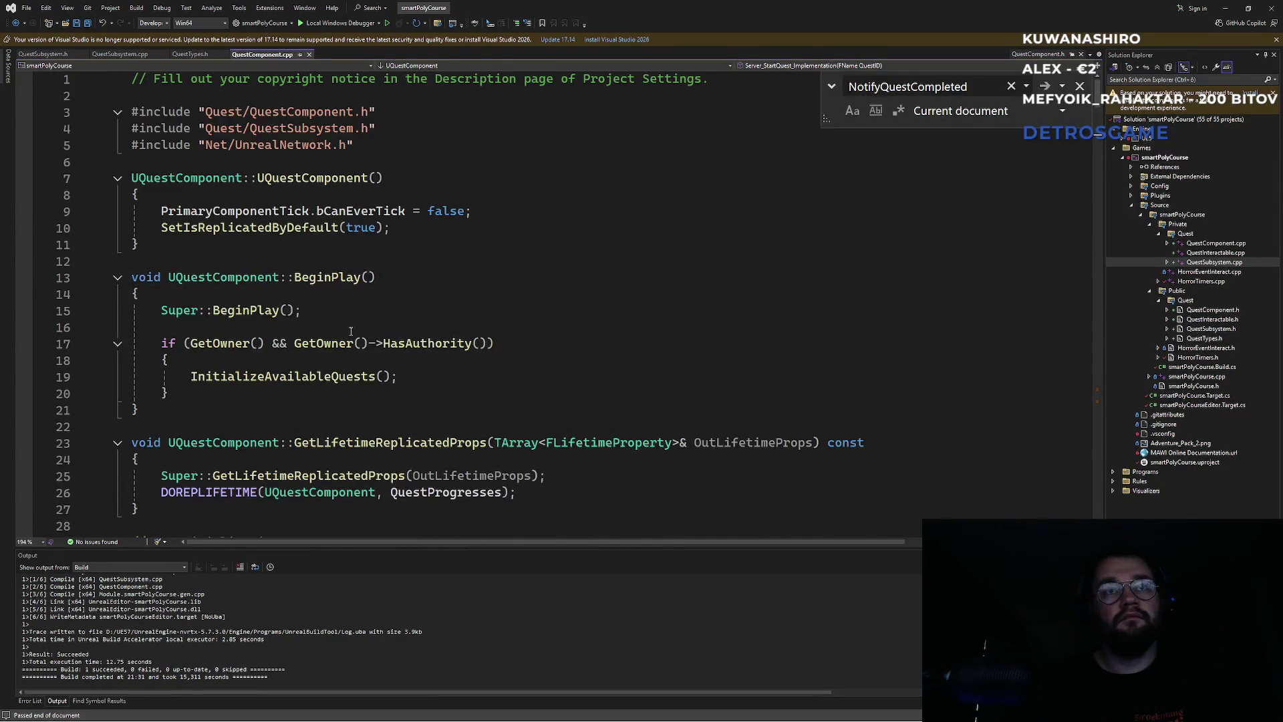
pyautogui.keyDown('ctrl'); pyautogui.click(336, 111); pyautogui.keyUp('ctrl')
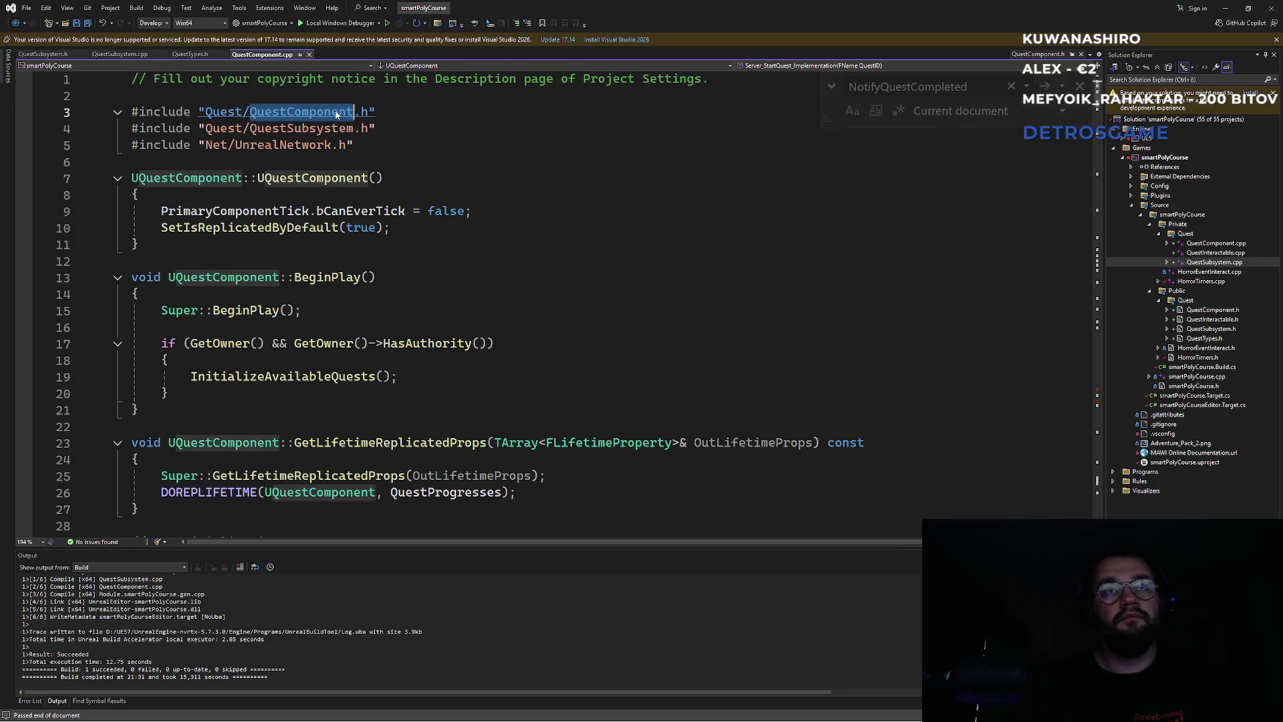
pyautogui.scroll(-6, 323, 304)
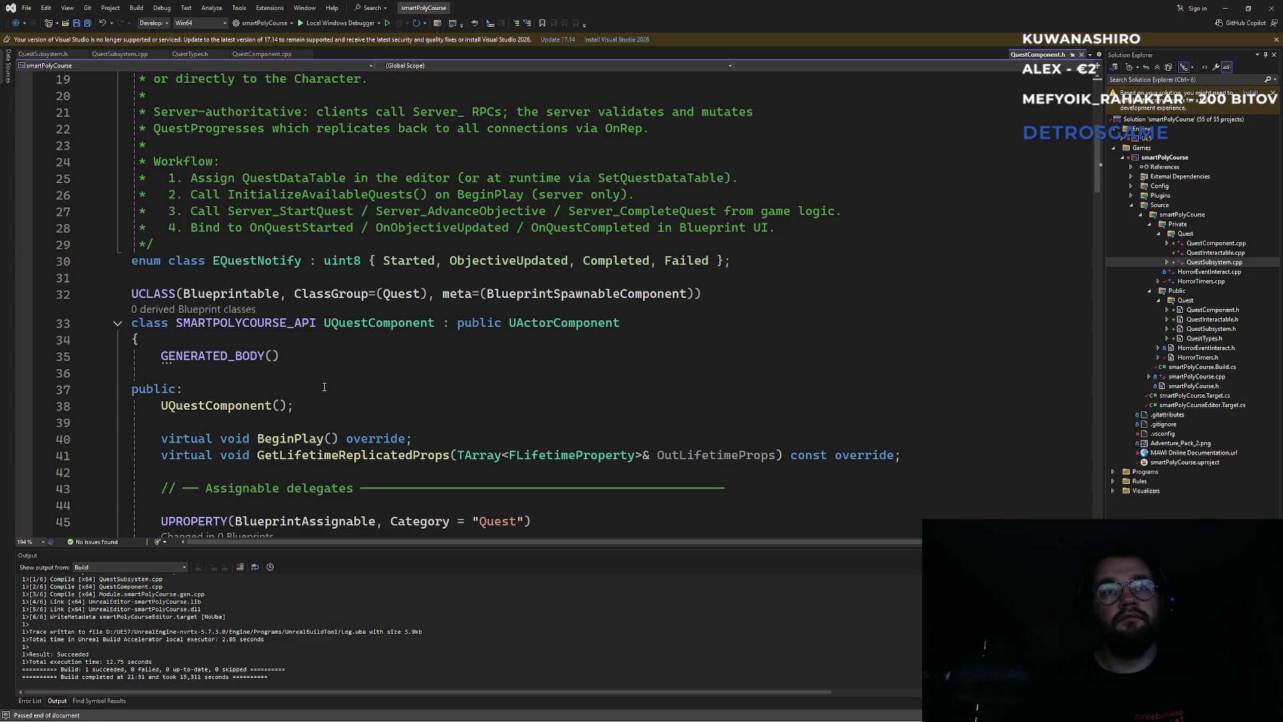
pyautogui.scroll(-1, 324, 387)
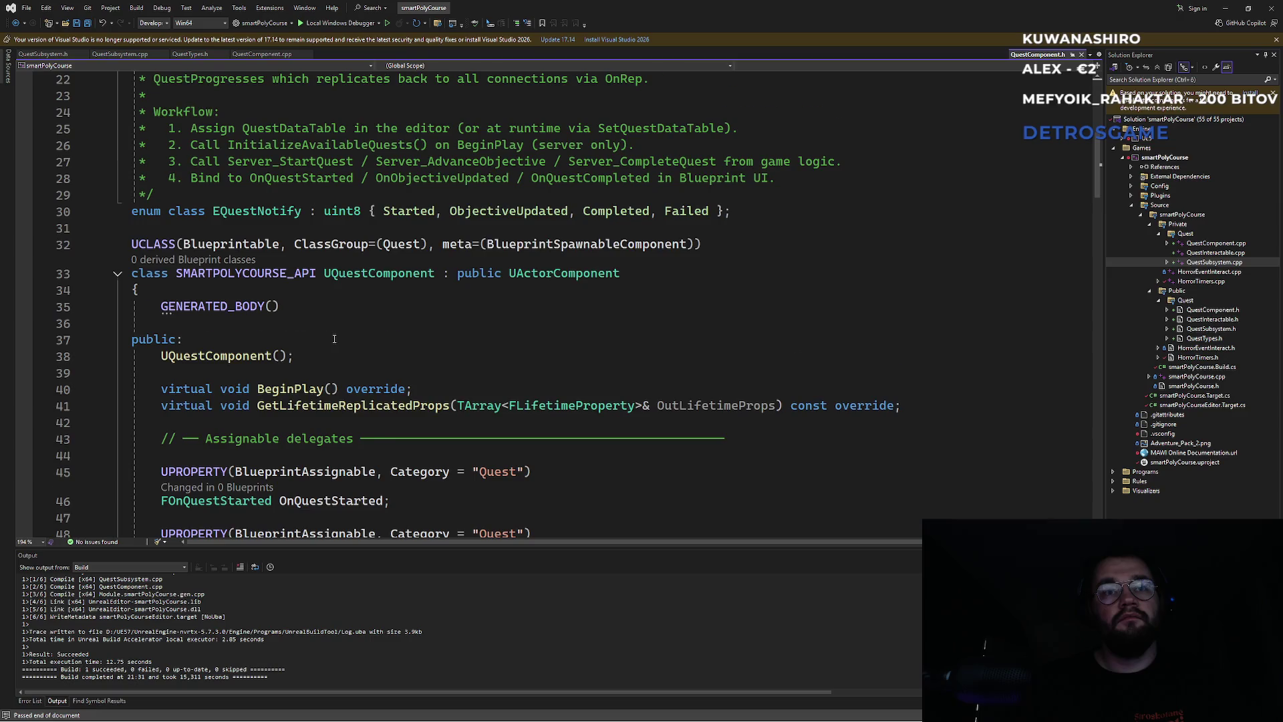
pyautogui.scroll(-2, 334, 339)
pyautogui.click(343, 400)
pyautogui.scroll(-2, 375, 383)
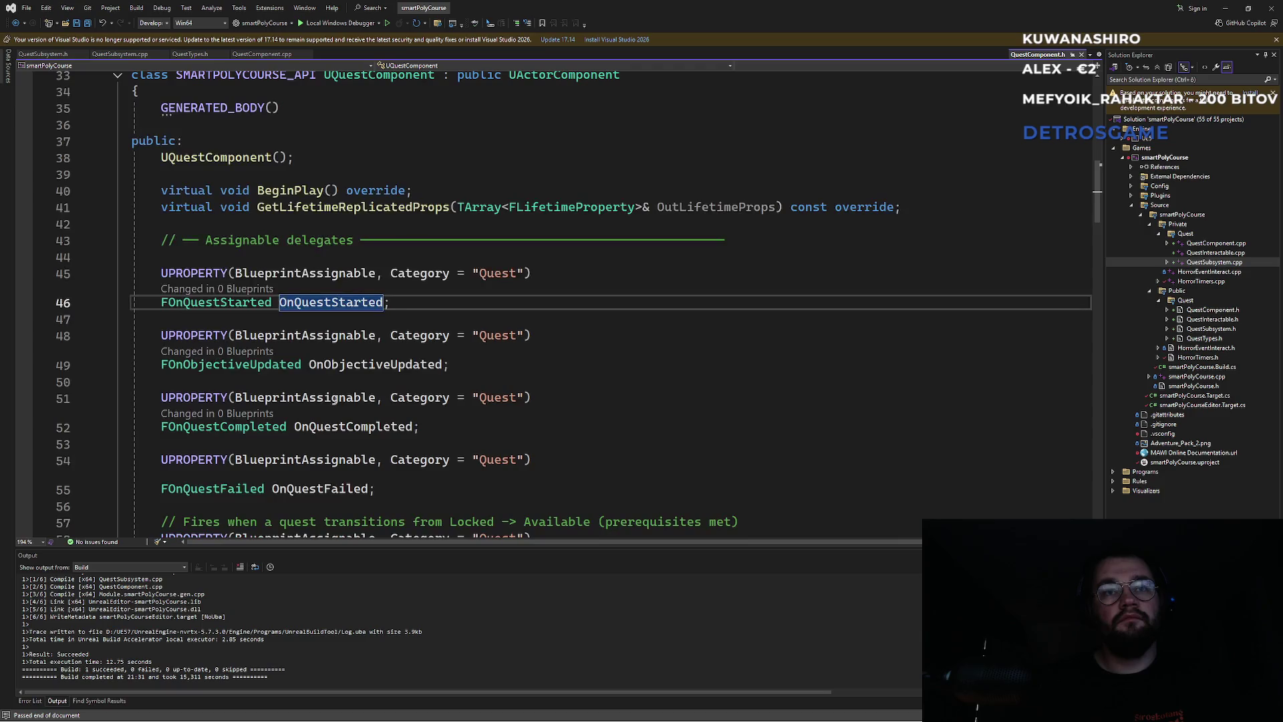
pyautogui.scroll(-2, 375, 382)
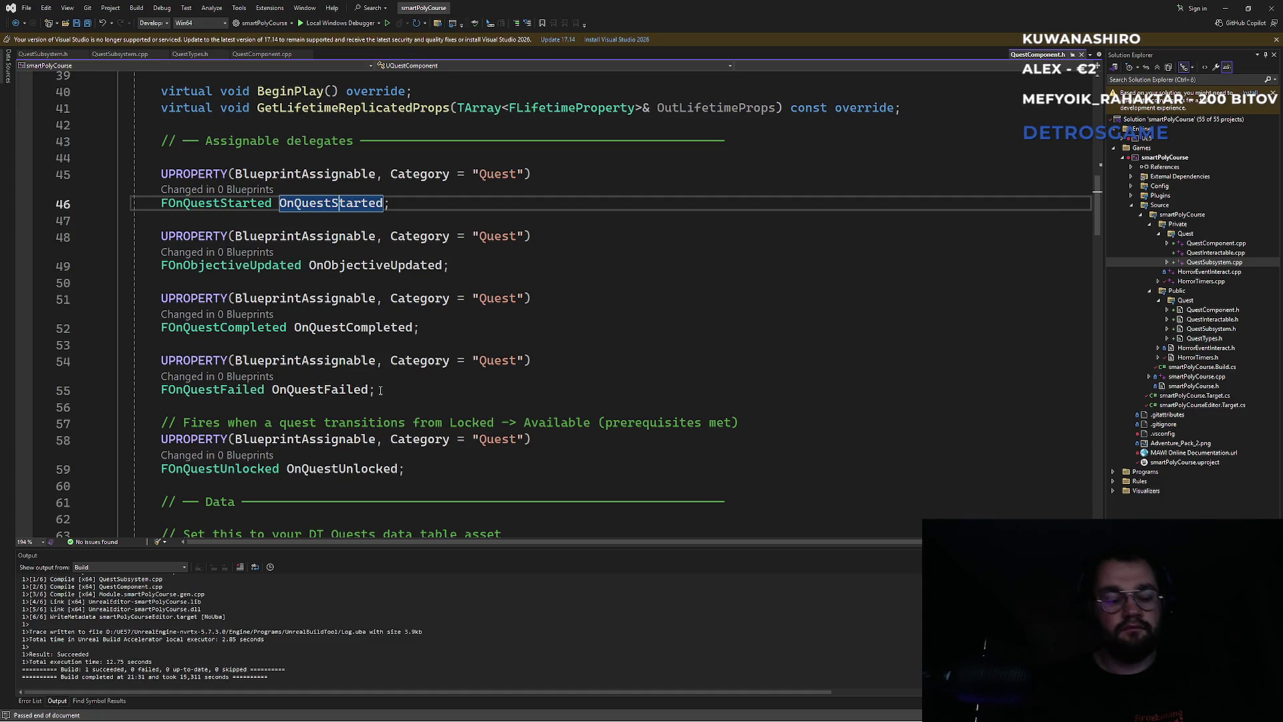
pyautogui.click(380, 391)
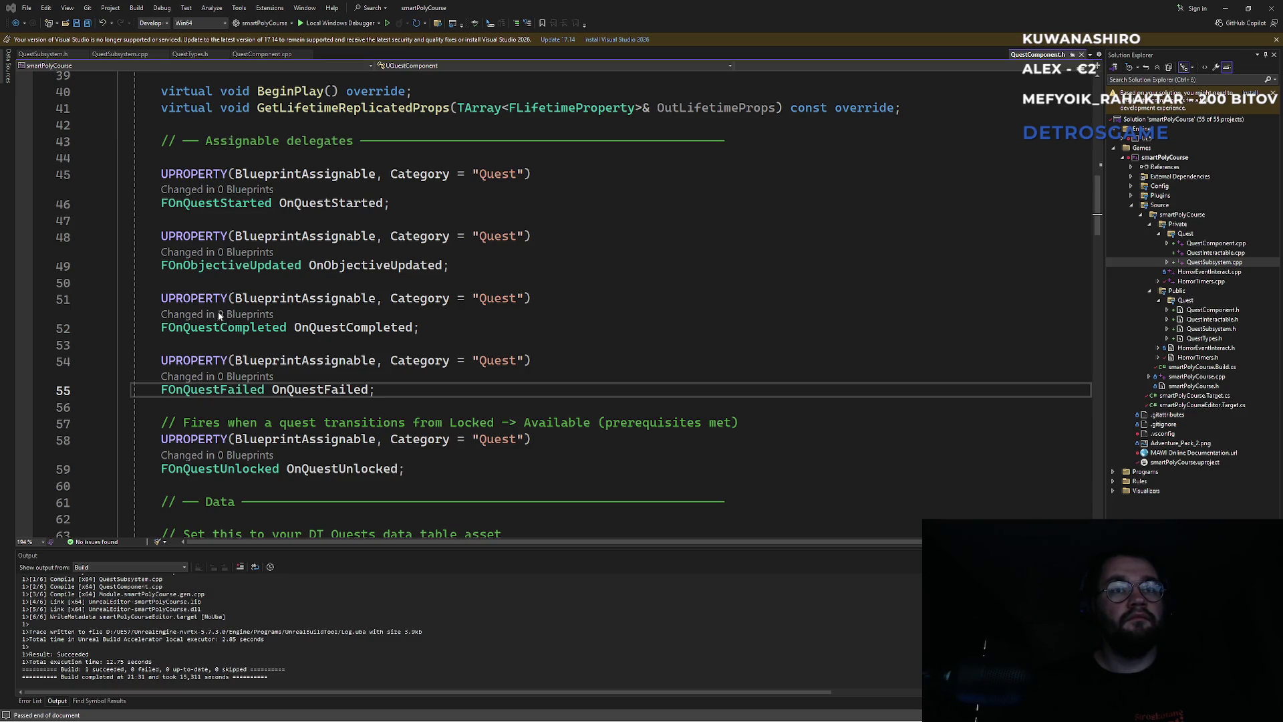
pyautogui.scroll(-4, 340, 356)
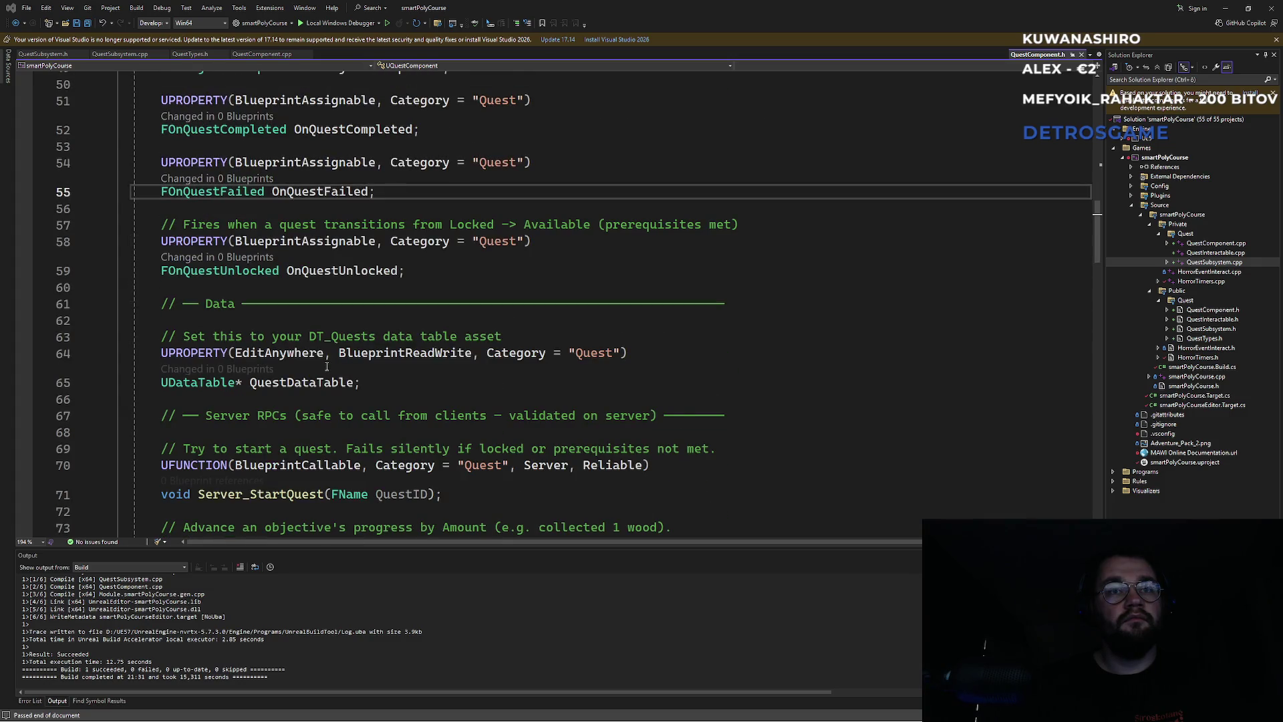
pyautogui.doubleClick(290, 355)
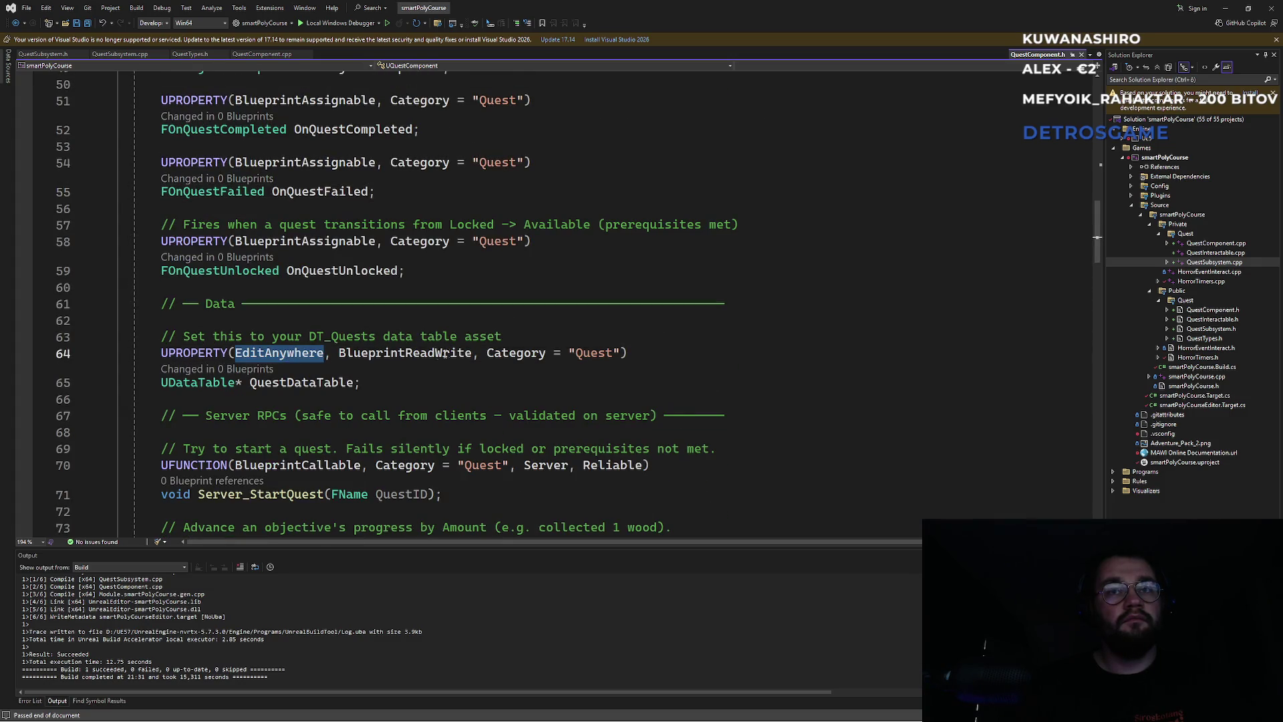
pyautogui.click(385, 380)
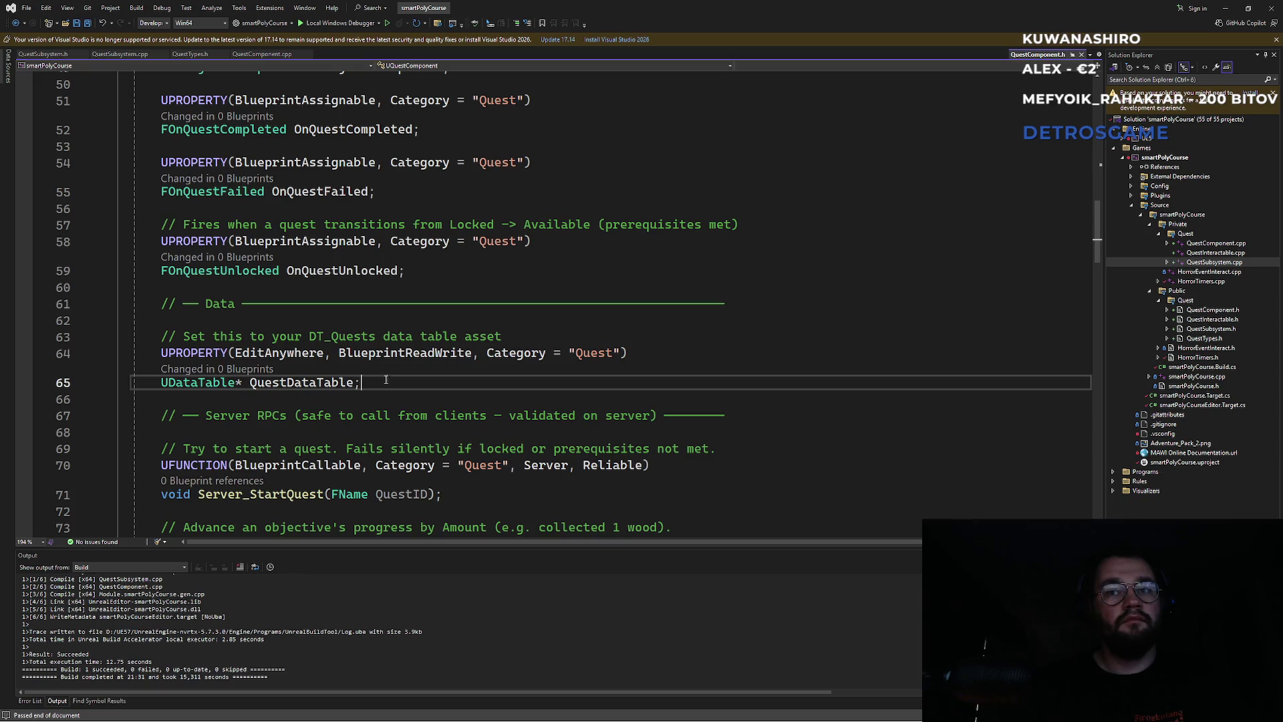
pyautogui.doubleClick(546, 466)
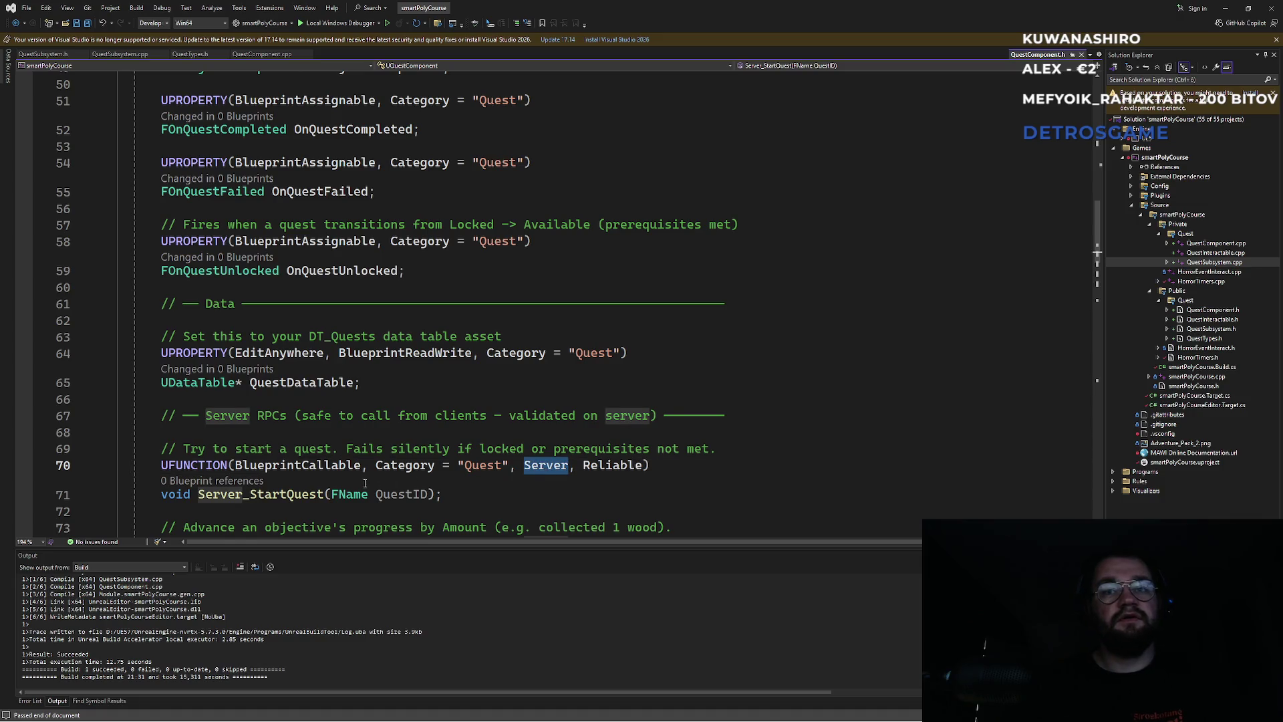
# Step: Read through the start-quest comments, including the note that it fails silently
pyautogui.moveTo(287, 449); pyautogui.dragTo(688, 450)
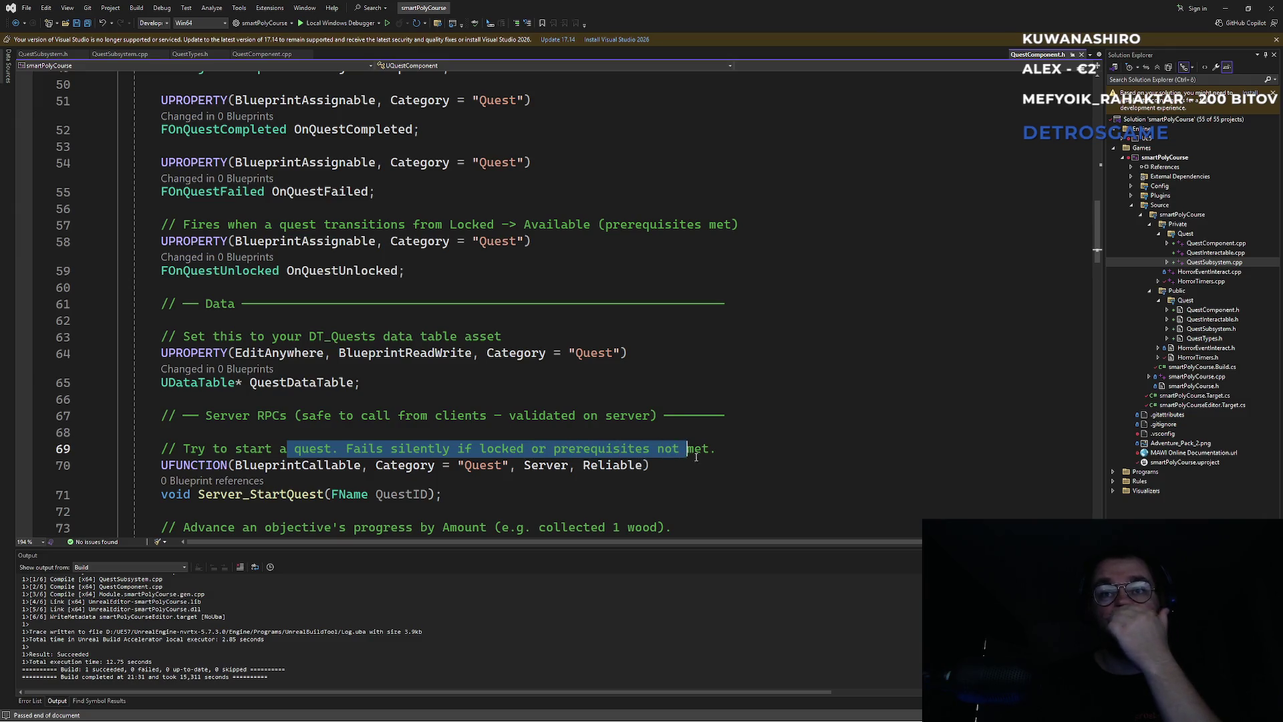
pyautogui.click(706, 465)
pyautogui.scroll(-2, 436, 471)
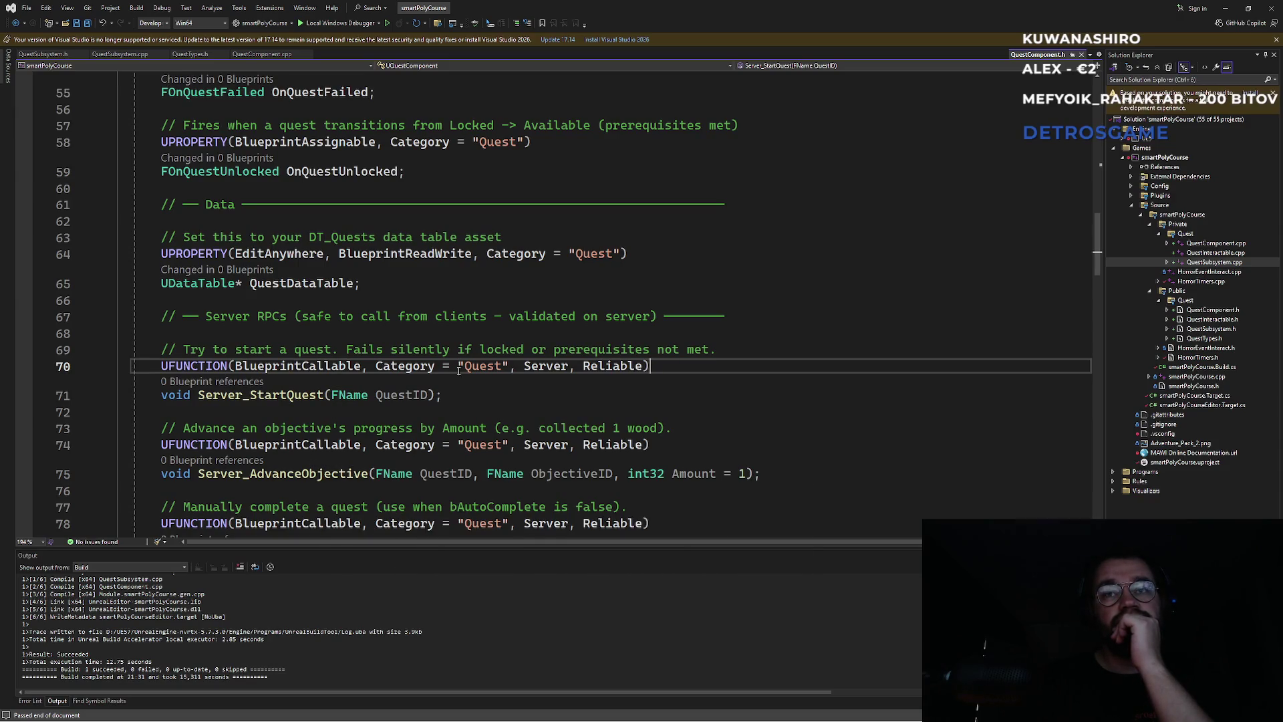
pyautogui.moveTo(385, 349); pyautogui.dragTo(533, 349)
pyautogui.click(508, 366)
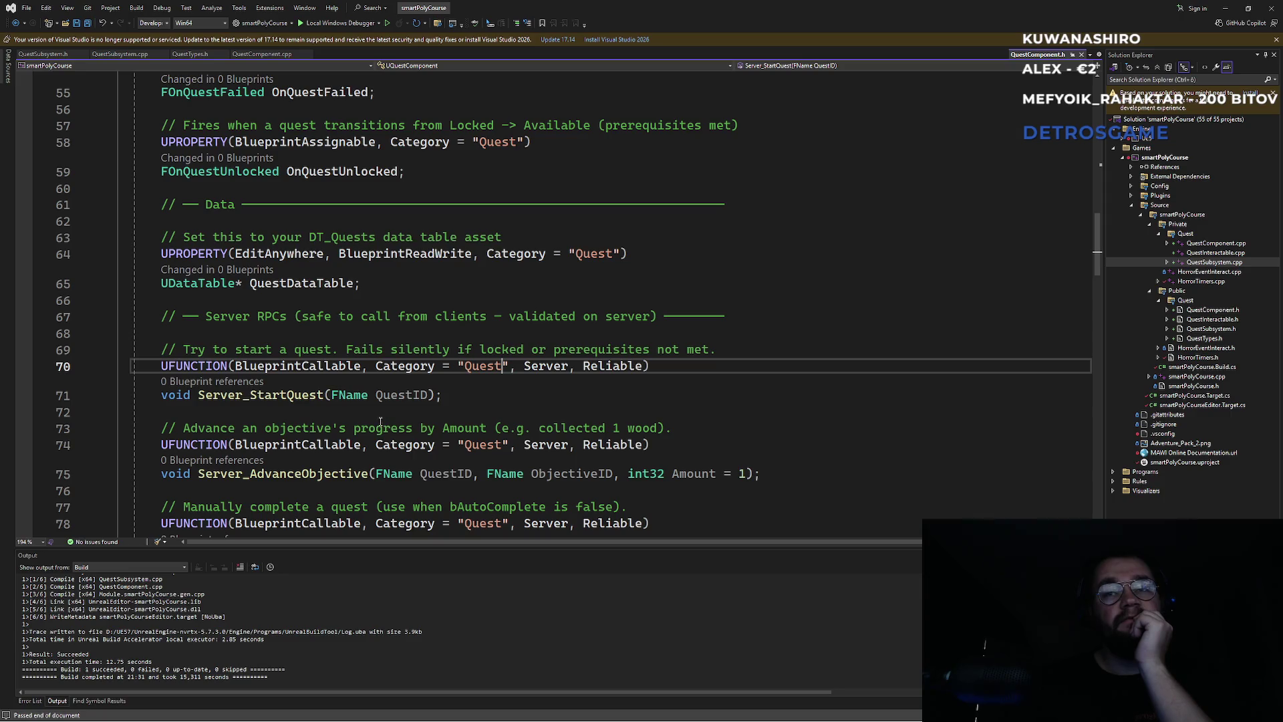
pyautogui.scroll(-3, 371, 421)
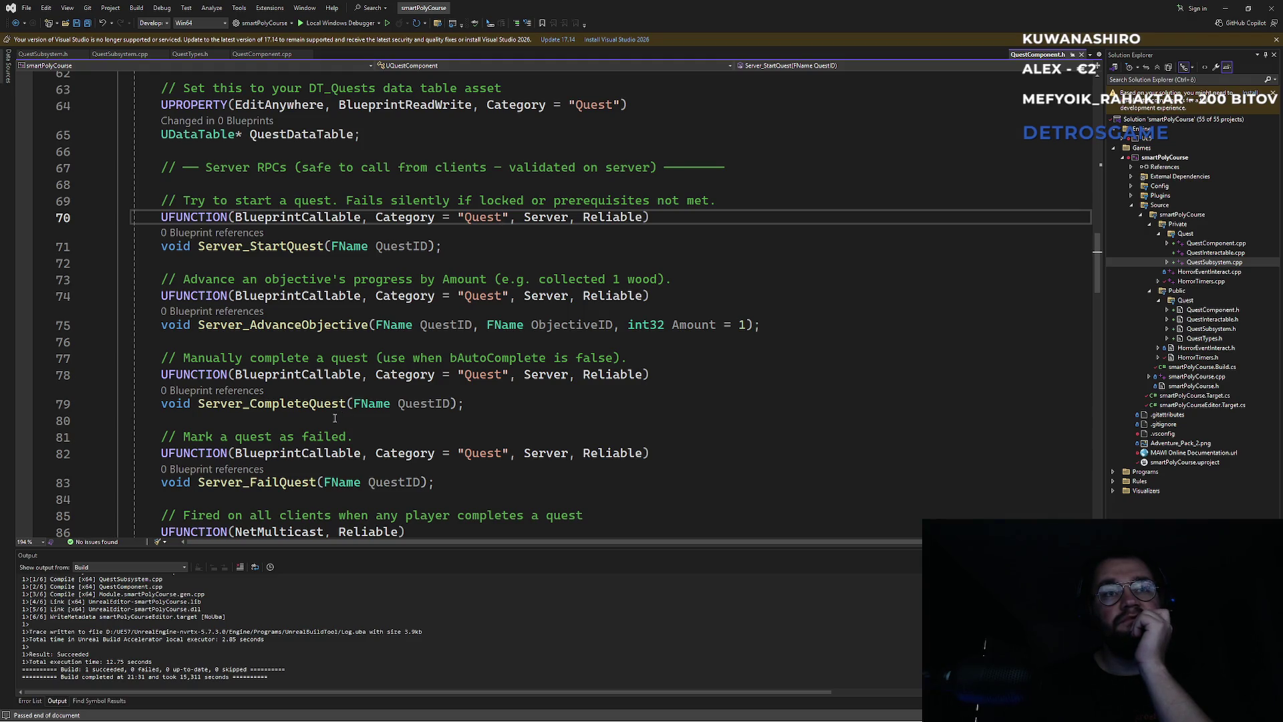
pyautogui.scroll(-1, 335, 417)
pyautogui.scroll(-3, 333, 418)
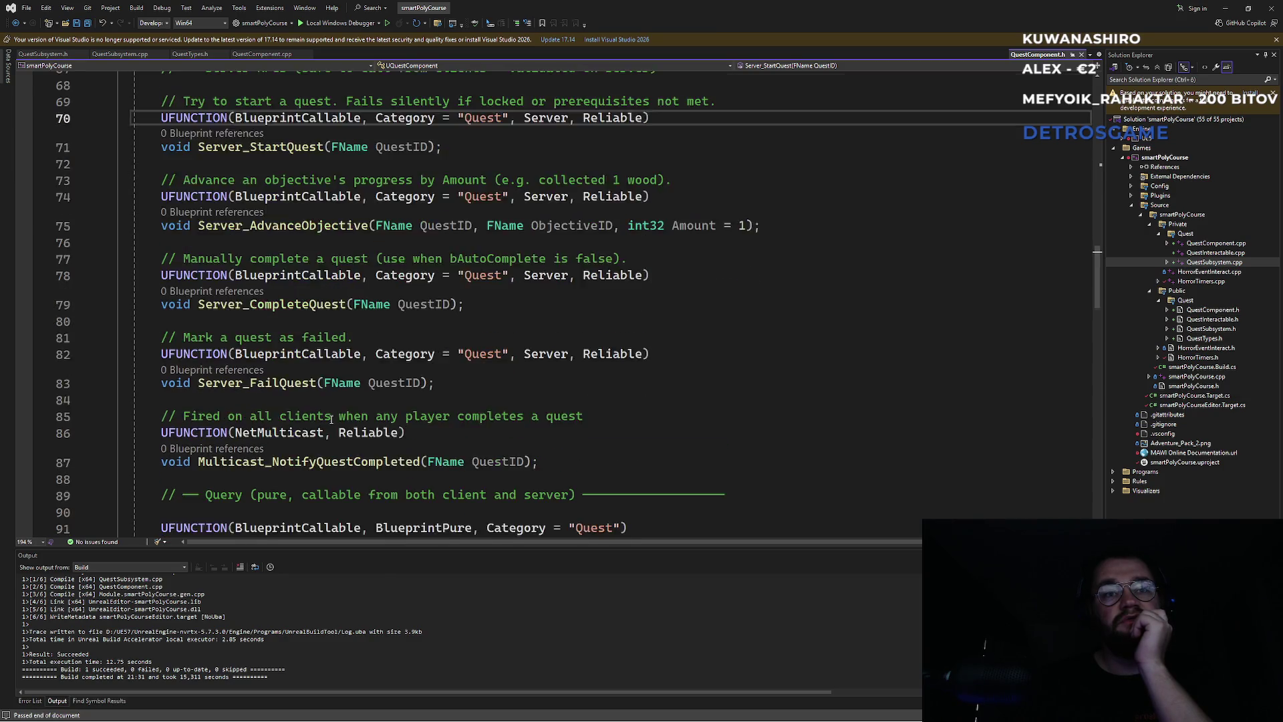
pyautogui.scroll(3, 329, 420)
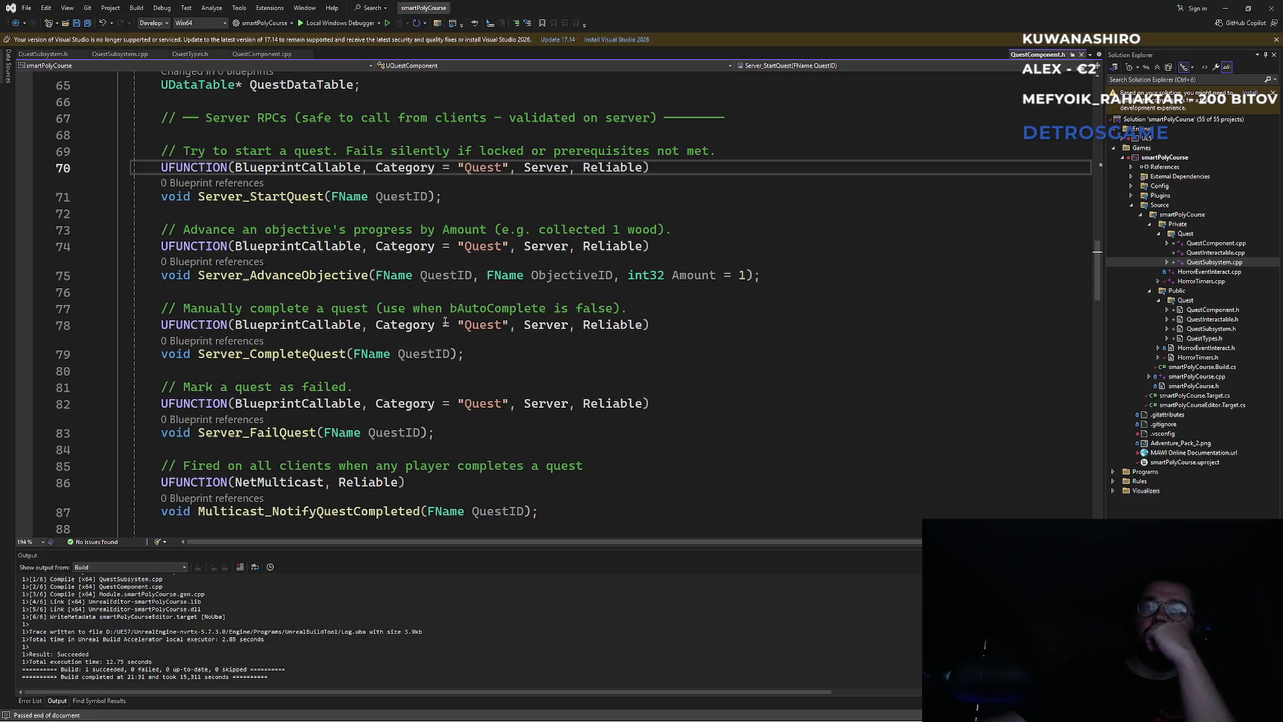
# Step: Flip through QuestComponent.cpp, QuestTypes.h, QuestSubsystem.cpp and QuestSubsystem.h, then return to Unreal
pyautogui.click(262, 54)
pyautogui.click(190, 54)
pyautogui.click(121, 54)
pyautogui.click(44, 54)
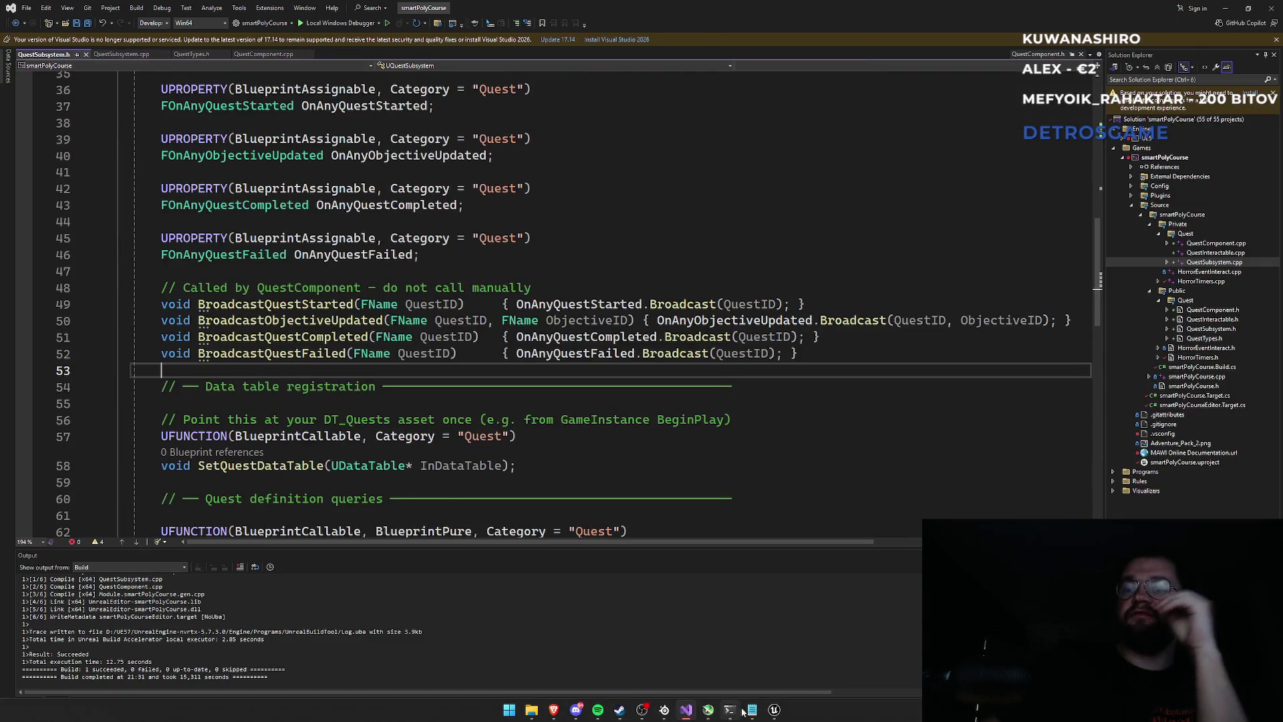
pyautogui.click(642, 710)
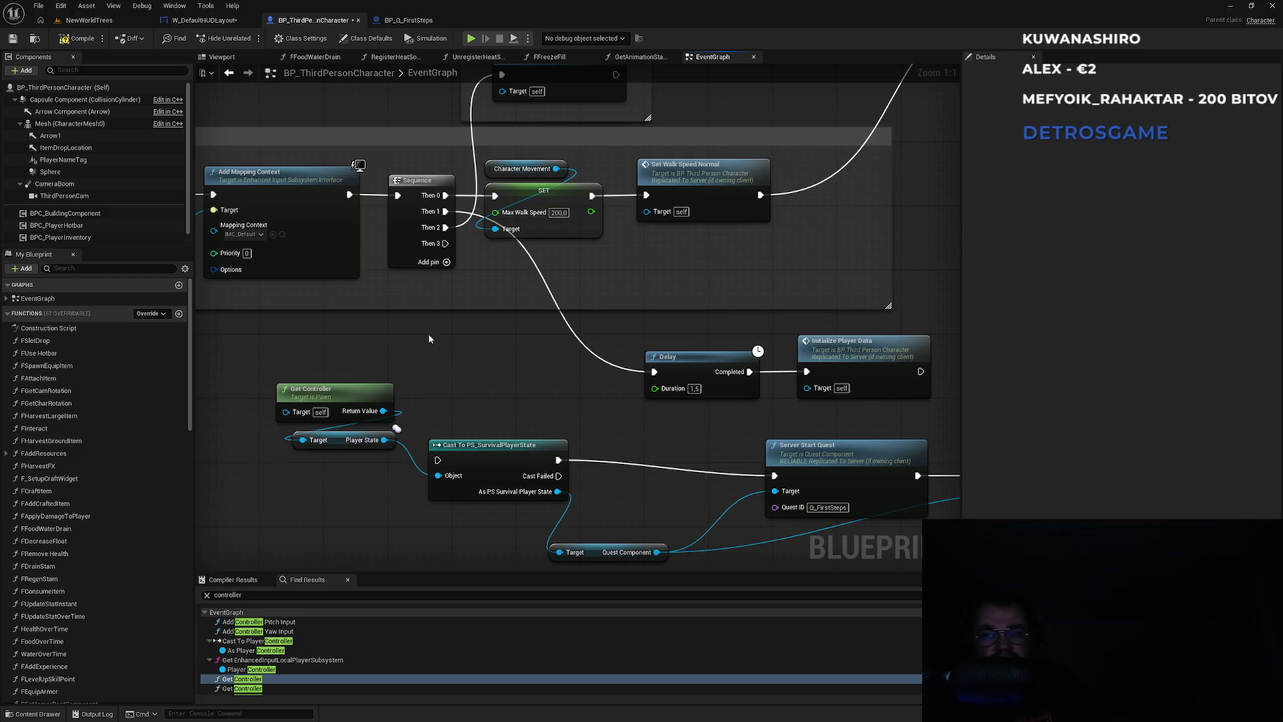
# Step: Wire the Sequence's Then 3 output into the Cast To PS_SurvivalPlayerState exec input
pyautogui.moveTo(445, 243)
pyautogui.mouseDown()
pyautogui.moveTo(475, 274)
pyautogui.moveTo(488, 379)
pyautogui.moveTo(438, 460)
pyautogui.mouseUp()
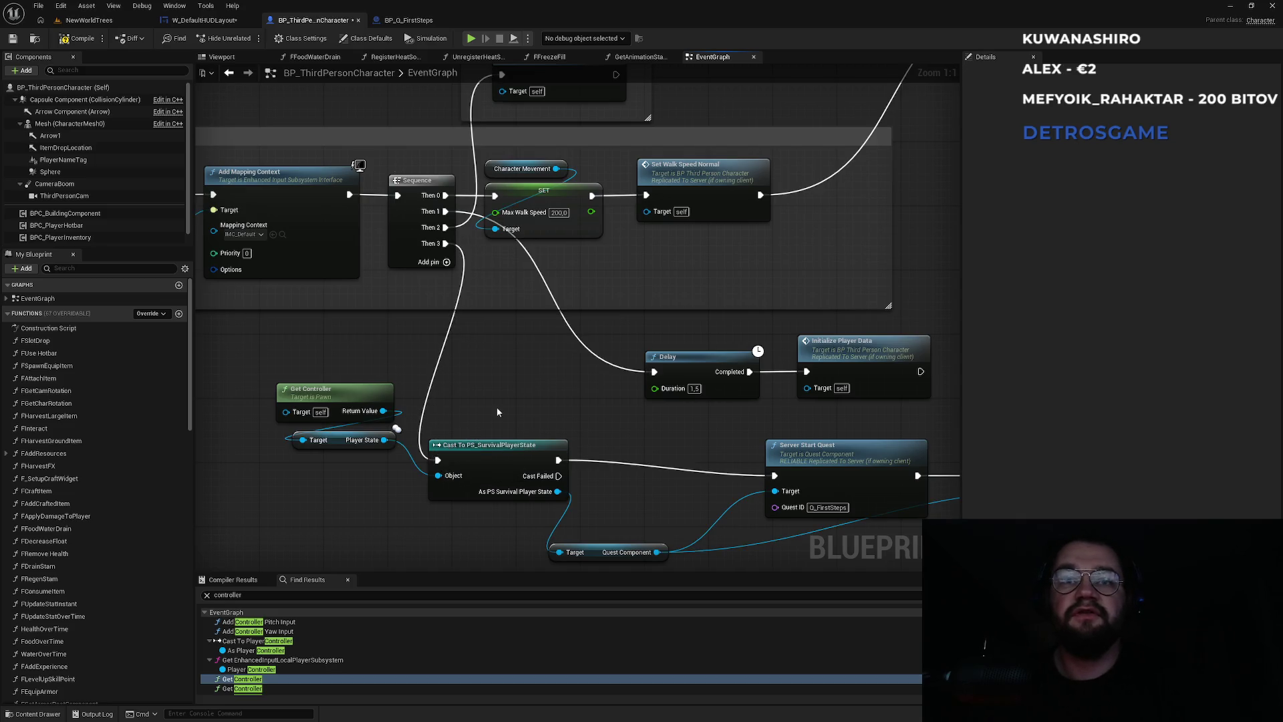
pyautogui.moveTo(507, 409); pyautogui.dragTo(334, 386)
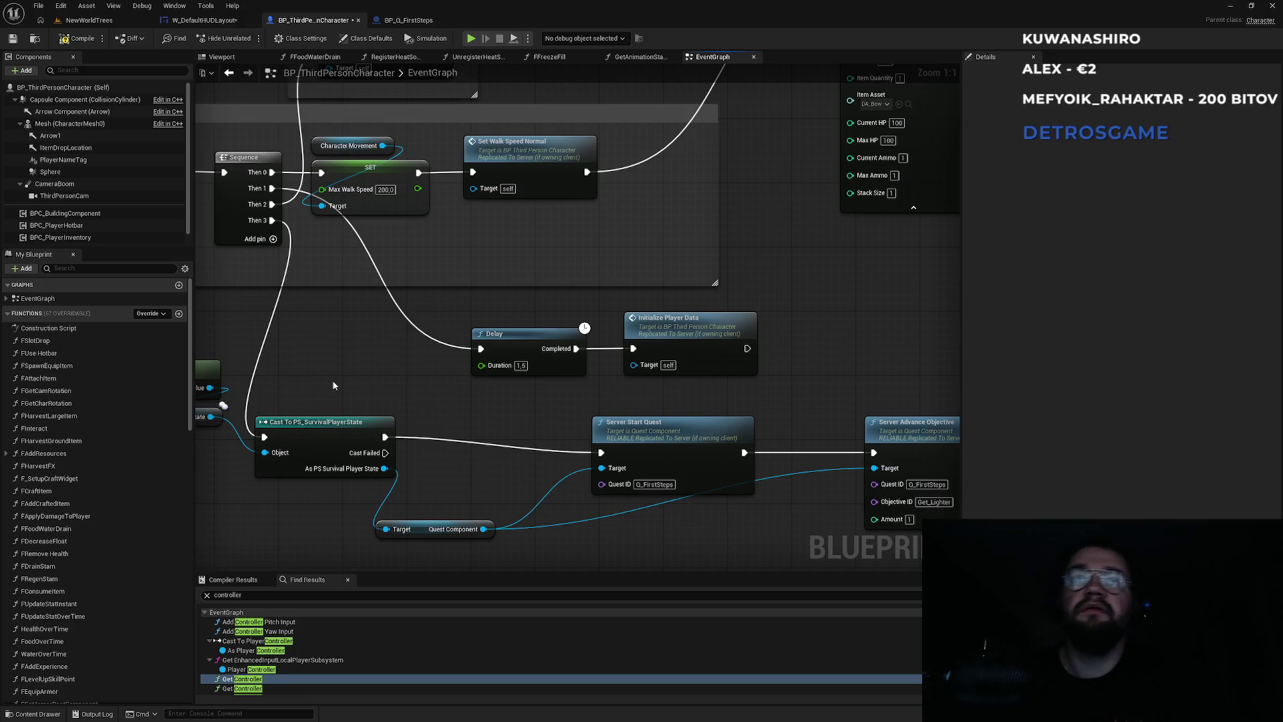
# Step: Set the play net mode to Play As Listen Server, play NewWorldTrees, then stop the session
pyautogui.click(74, 20)
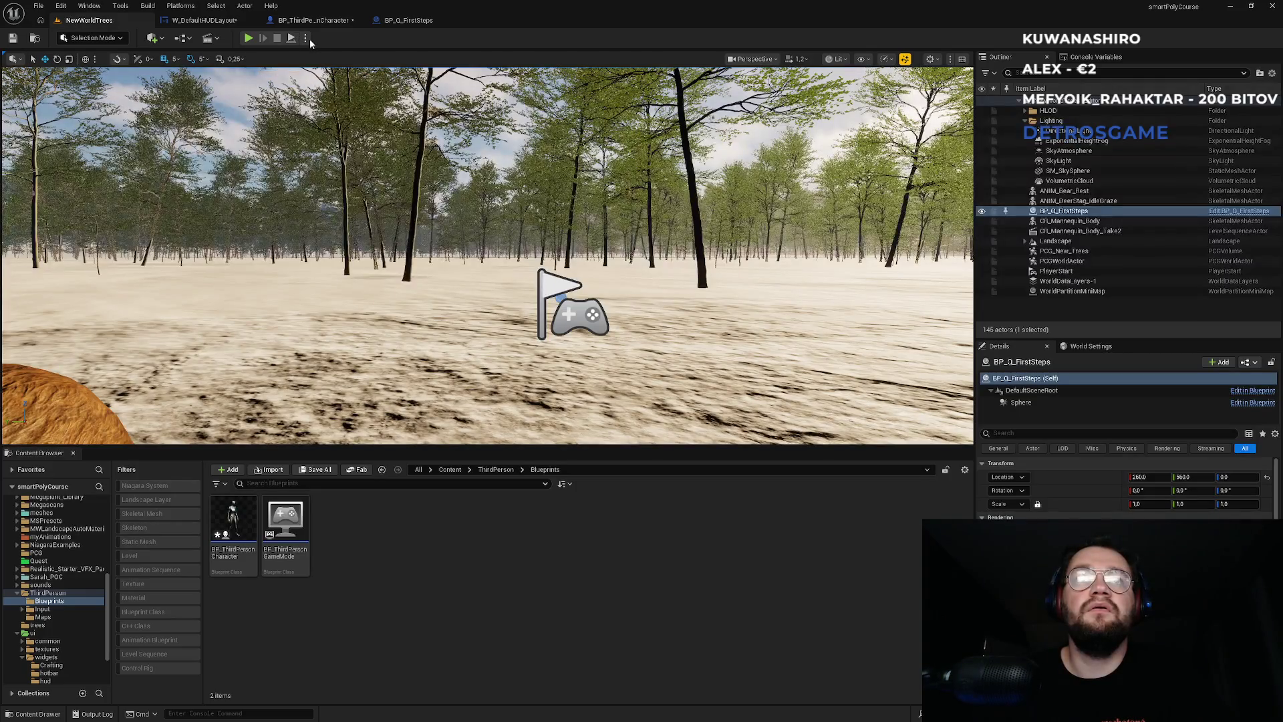
pyautogui.click(306, 38)
pyautogui.moveTo(398, 244)
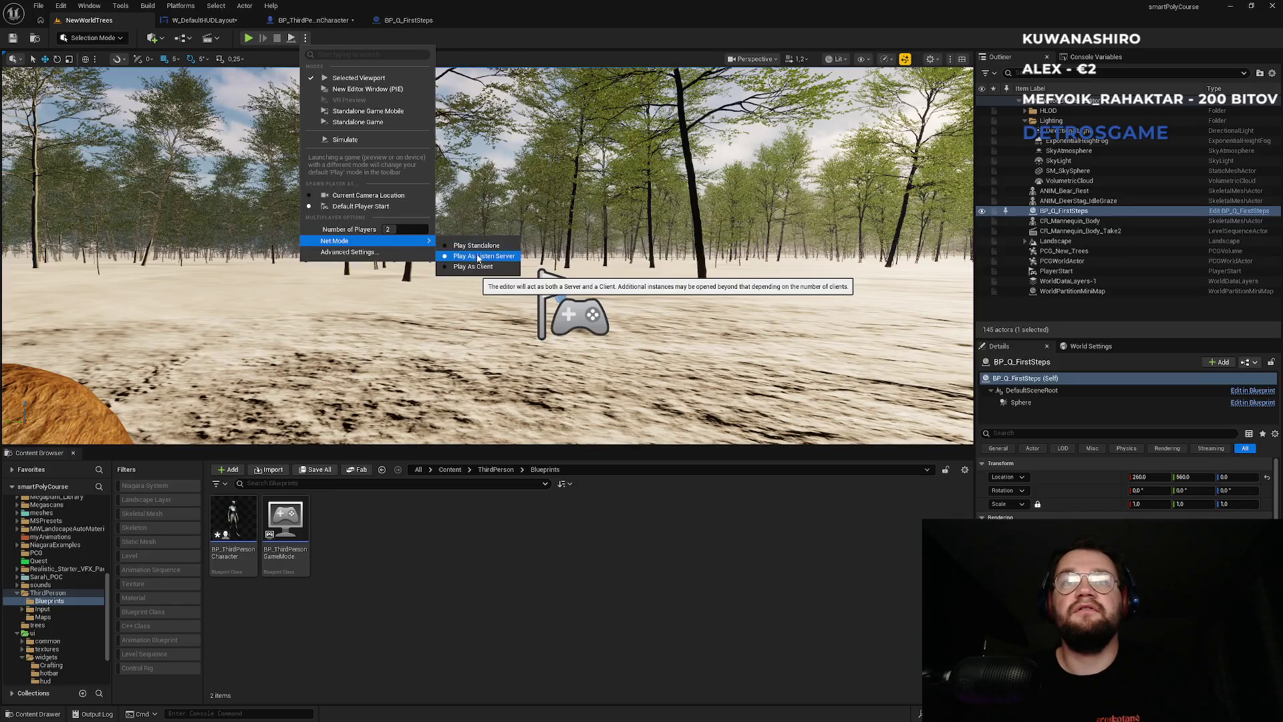
pyautogui.click(247, 40)
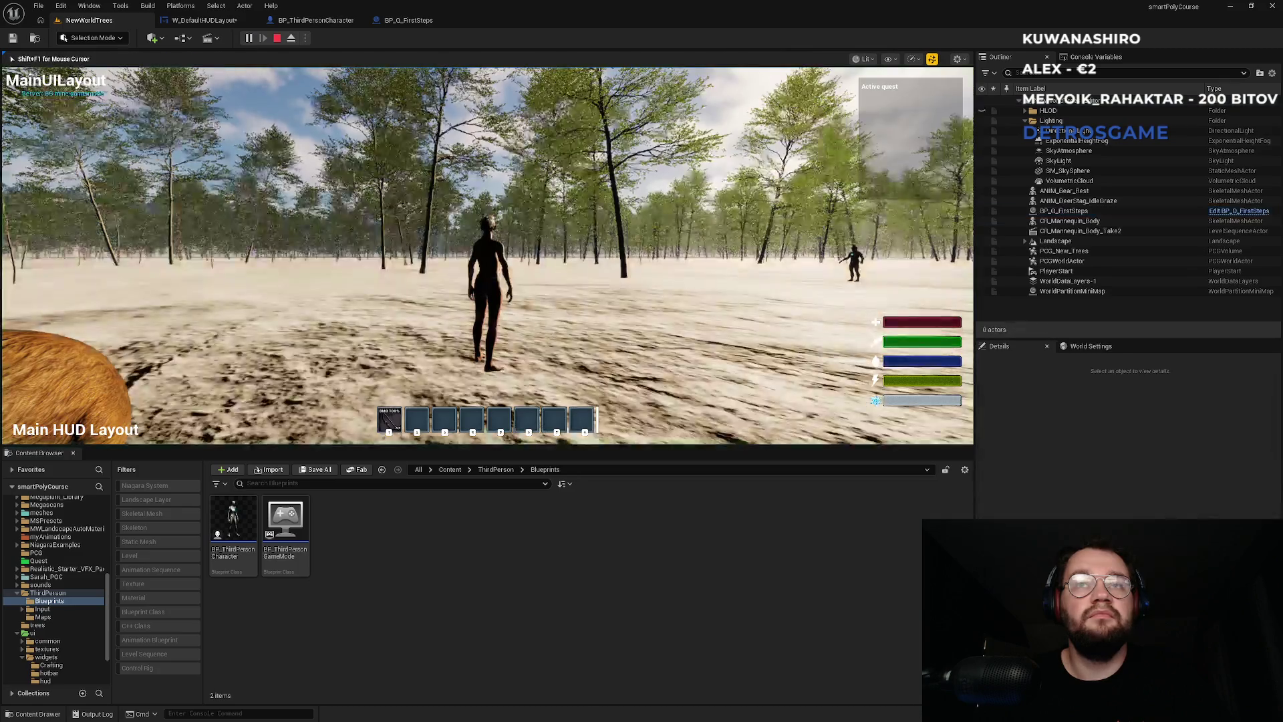
pyautogui.press('super')
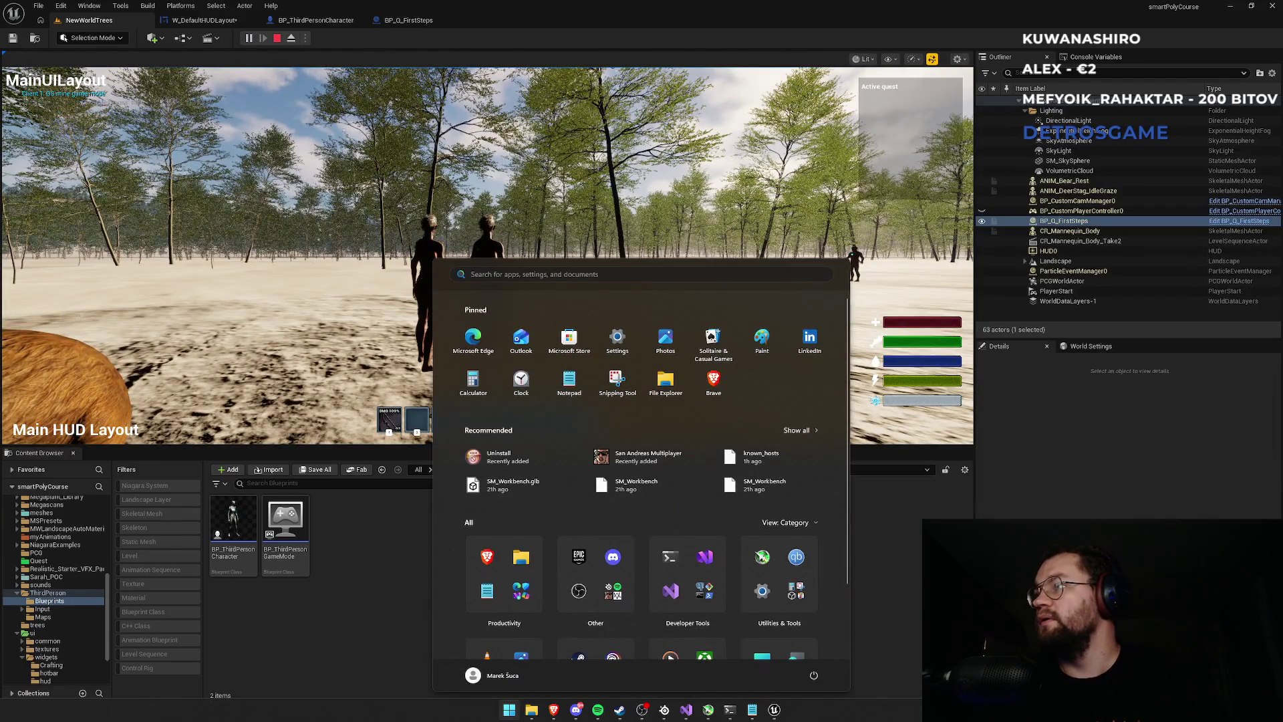
pyautogui.press('super')
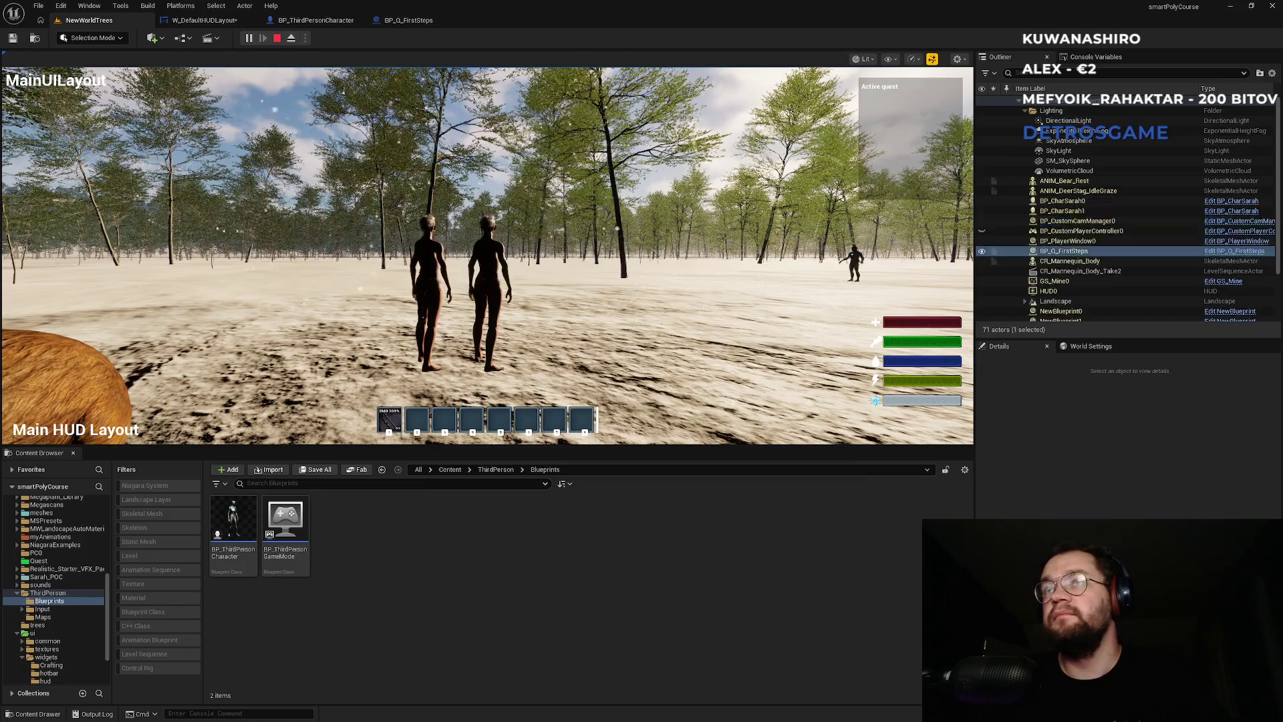
pyautogui.press('Escape')
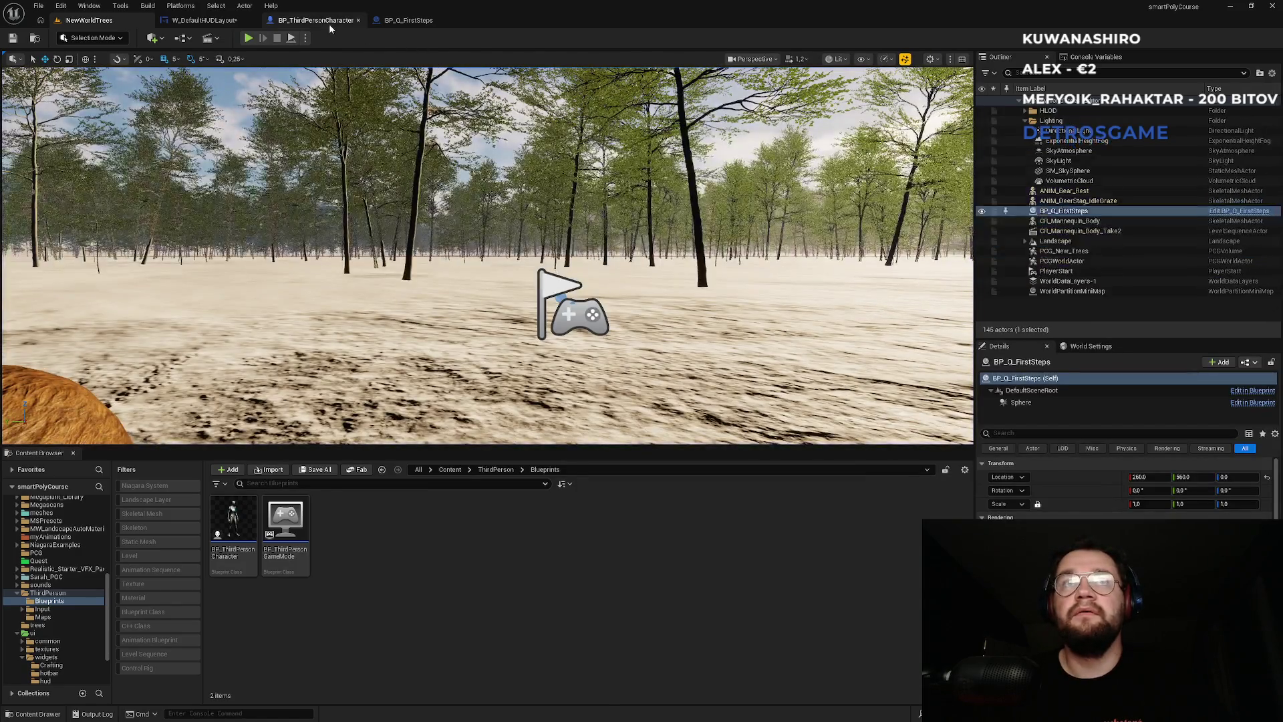
# Step: Pan the BP_ThirdPersonCharacter graph and read the Server Start Quest node's description
pyautogui.click(320, 24)
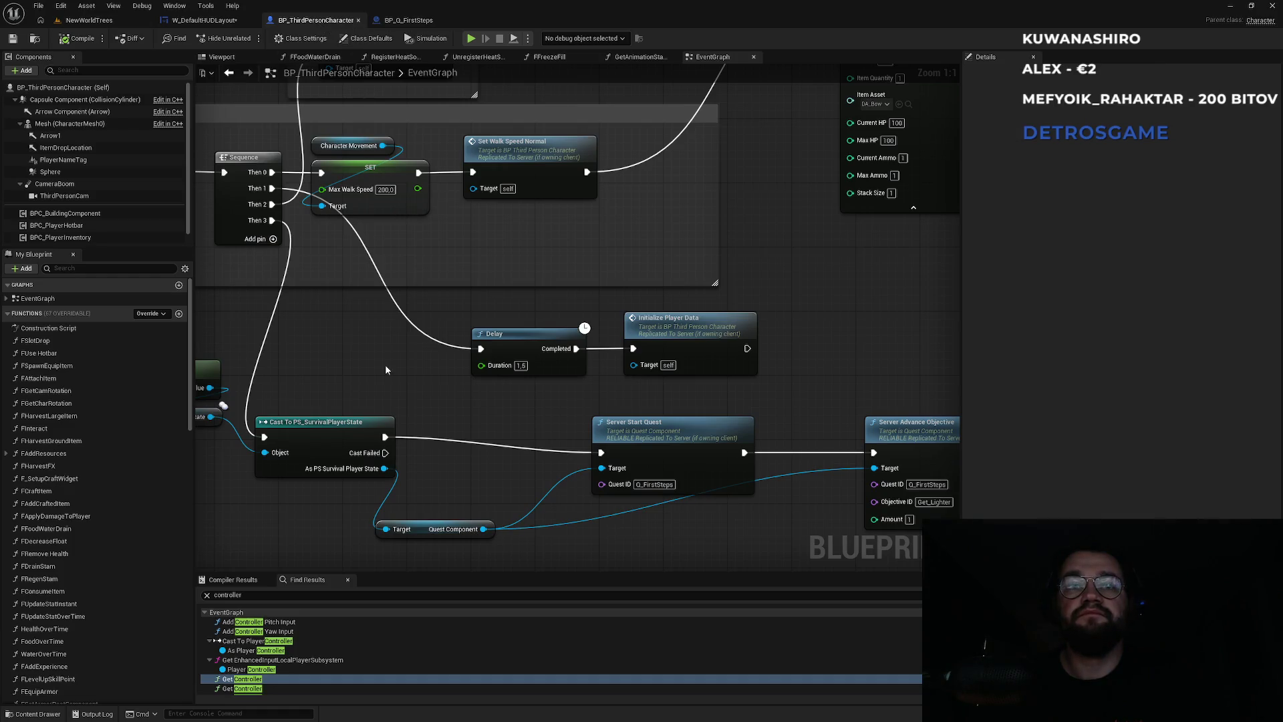
pyautogui.moveTo(385, 363); pyautogui.dragTo(444, 345)
pyautogui.click(657, 409)
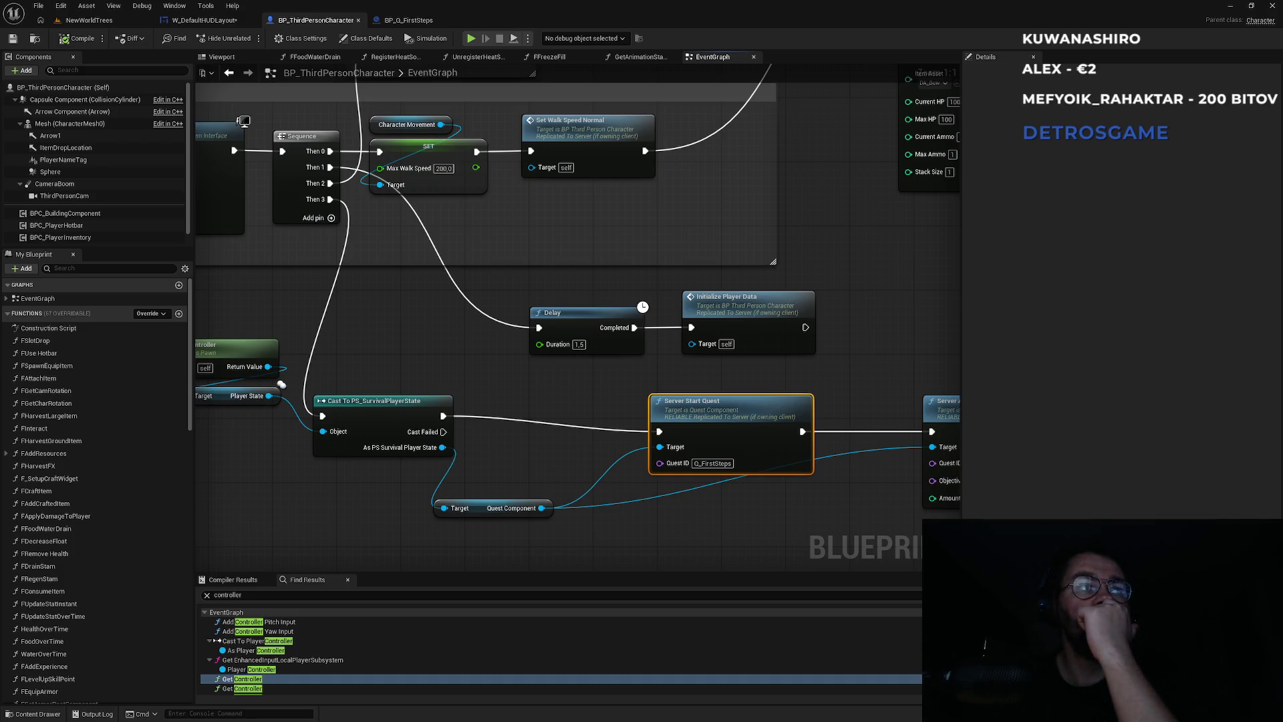
pyautogui.click(697, 380)
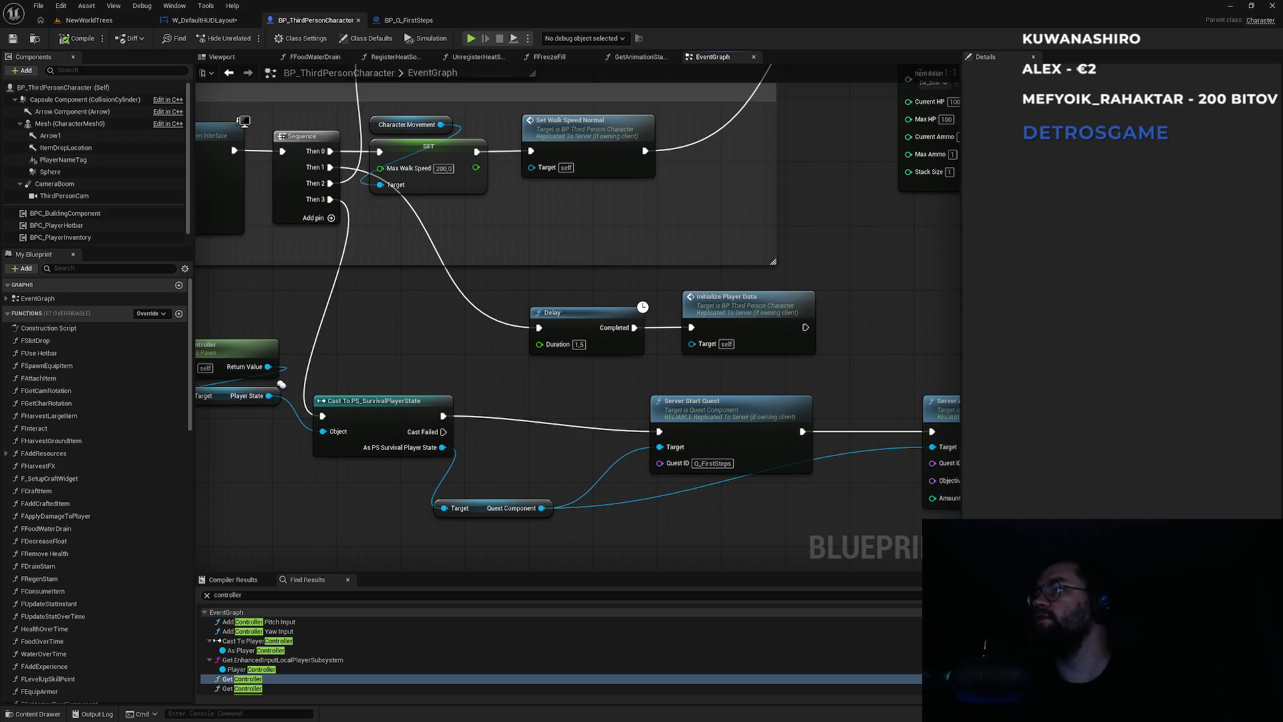
# Step: Bring up the Windows Start menu to switch programs
pyautogui.press('super')
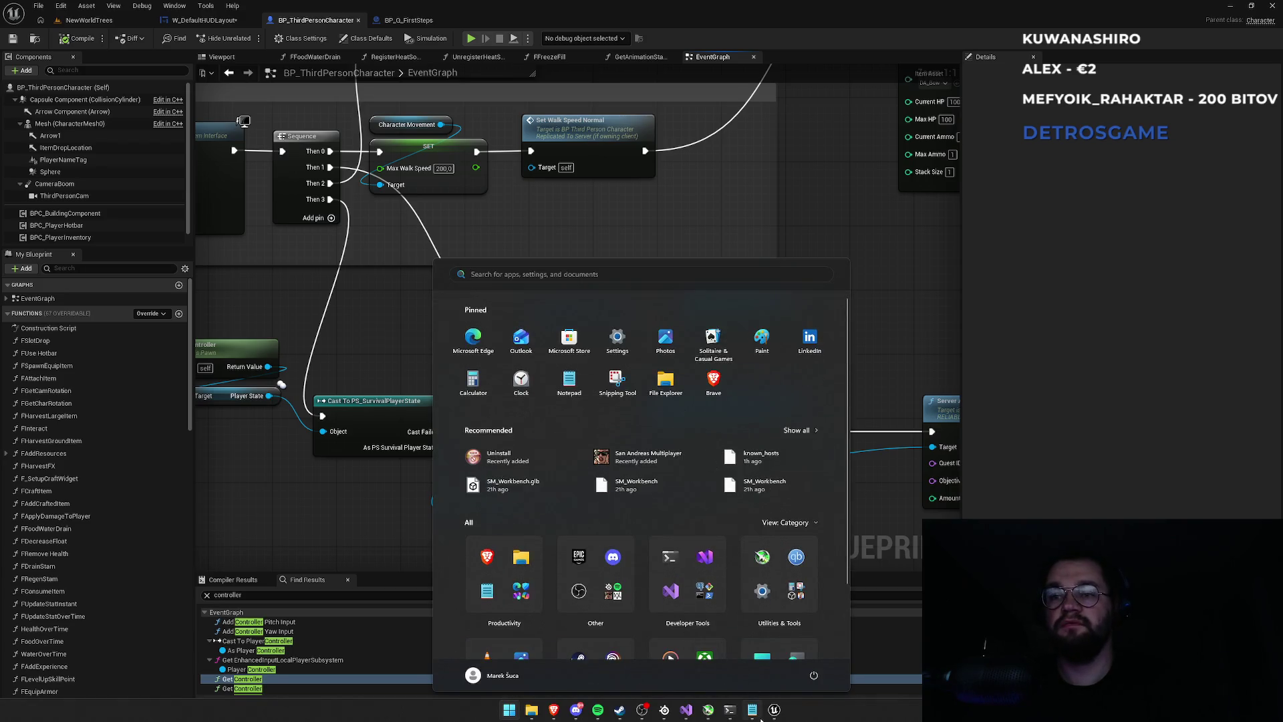
# Step: Search QuestSubsystem.h for 'questprogresses', then clear the search term
pyautogui.click(687, 710)
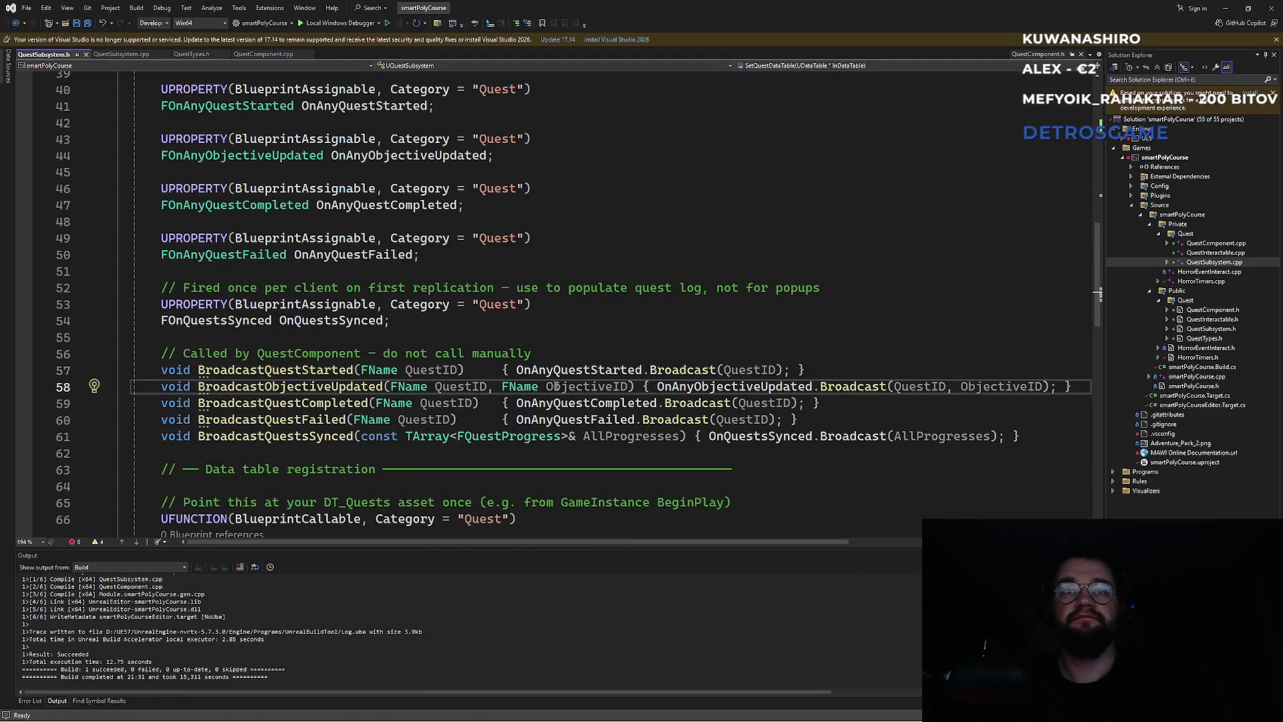
pyautogui.hotkey('ctrl', 'f')
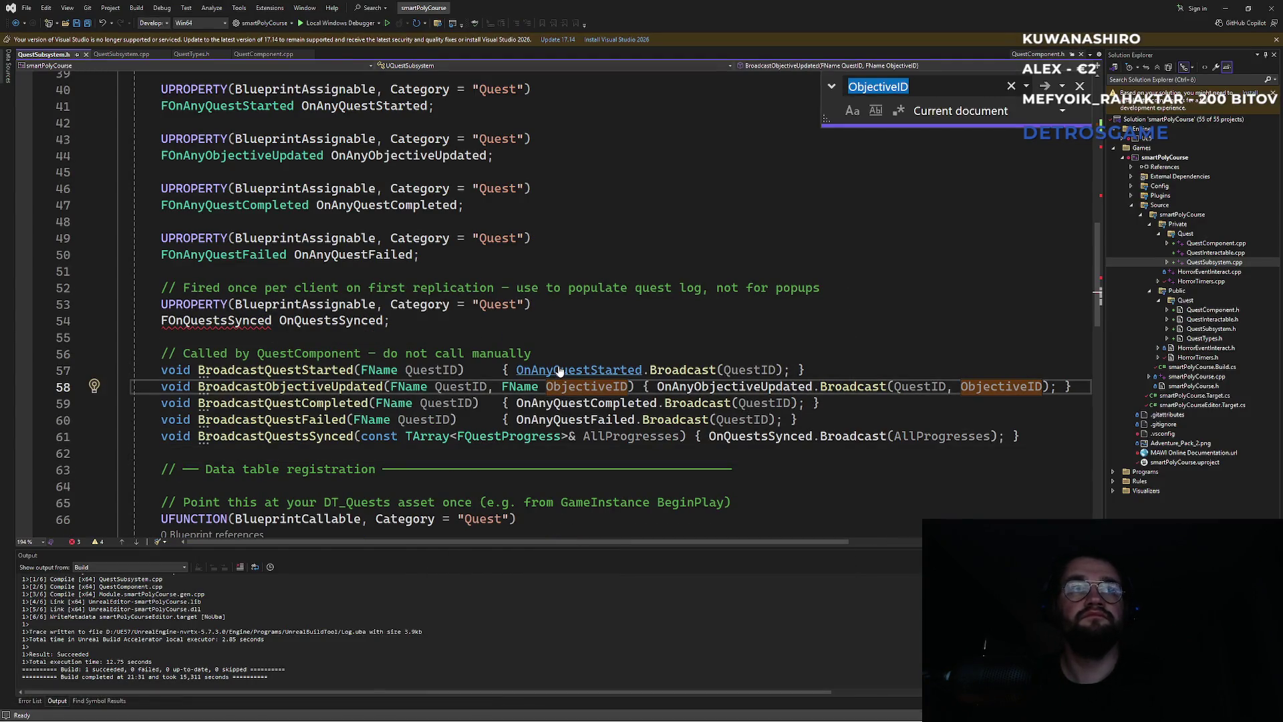
pyautogui.write('questprogresses')
pyautogui.hotkey('ctrl', 'a')
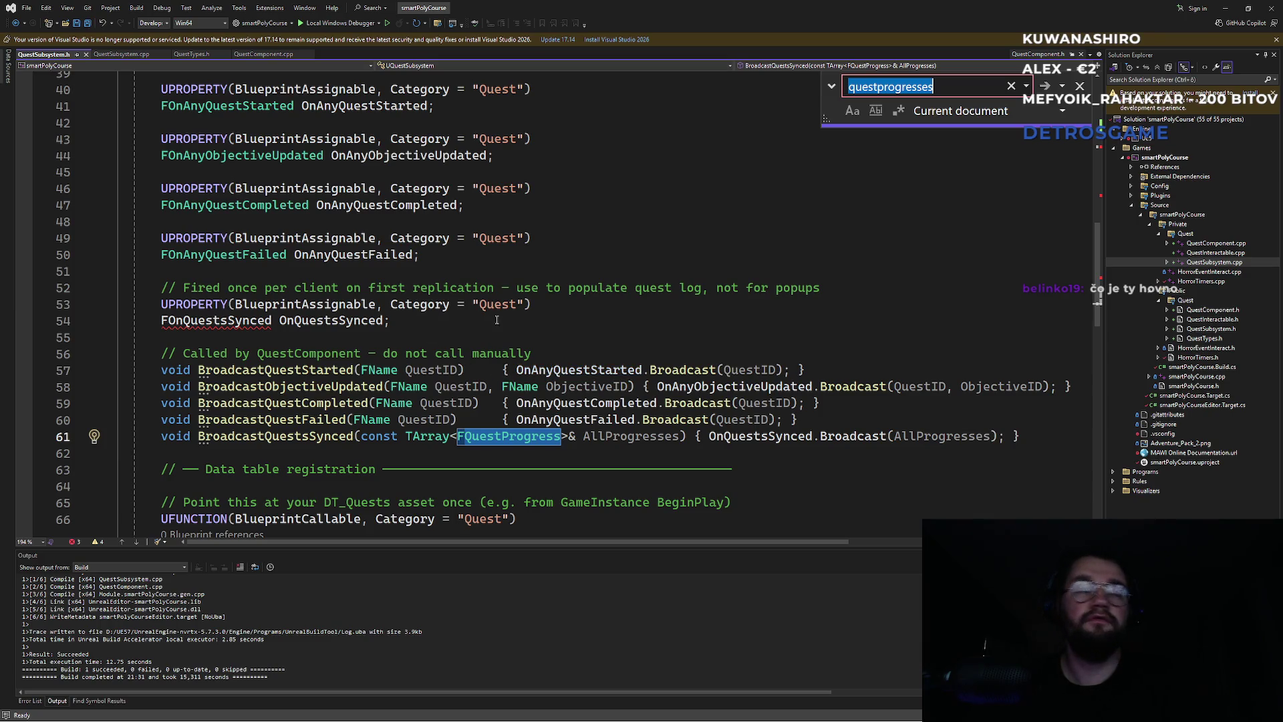
pyautogui.click(422, 255)
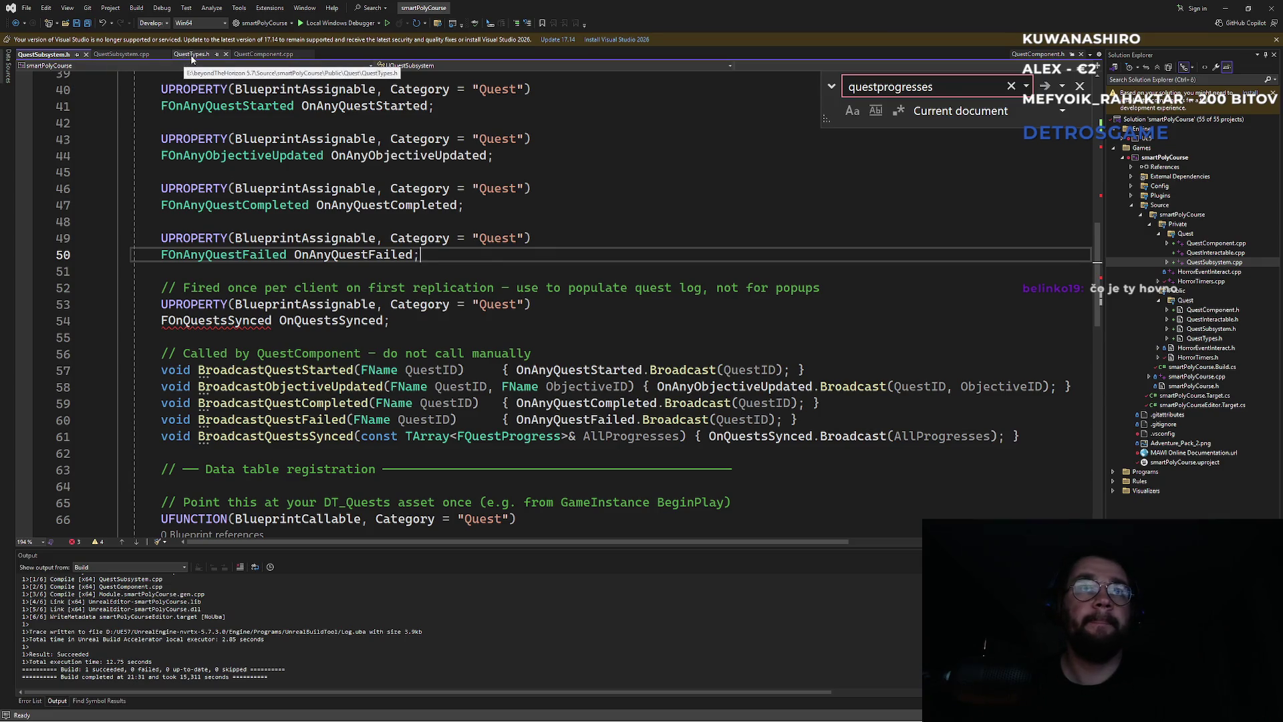
pyautogui.hotkey('ctrl', 'a')
pyautogui.hotkey('ctrl', 'c')
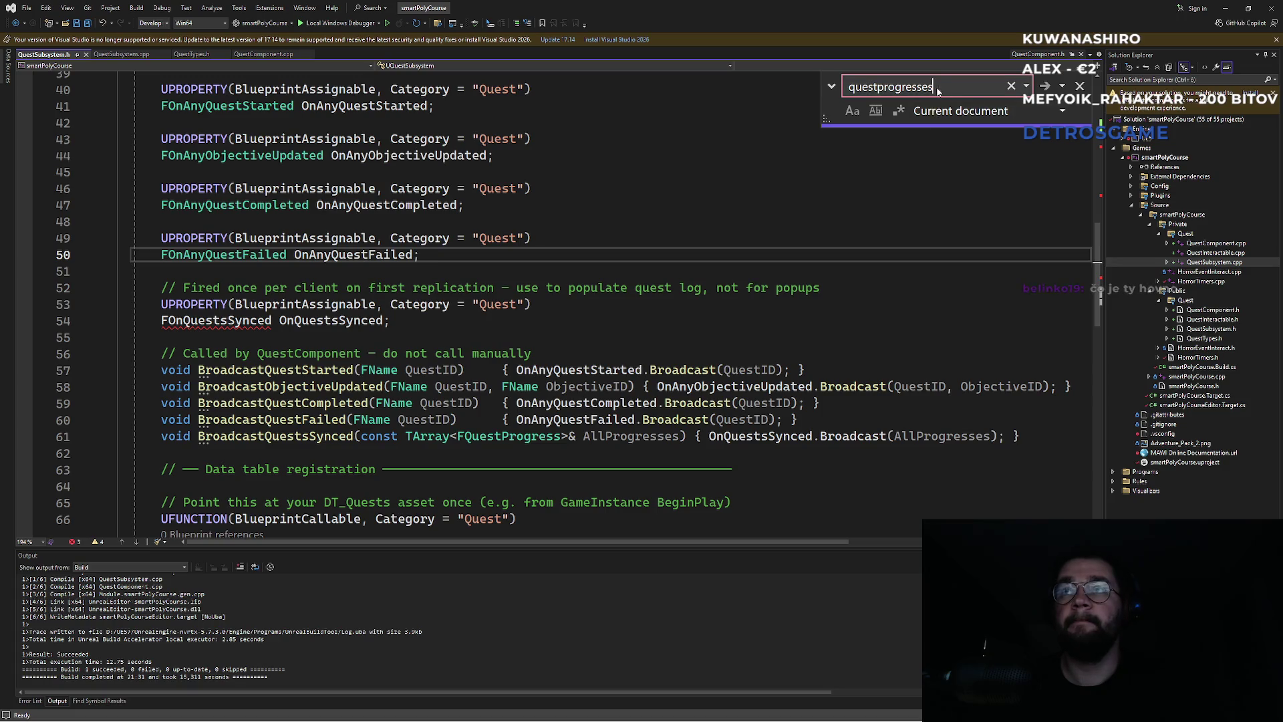
pyautogui.press('BackSpace')
pyautogui.click(467, 206)
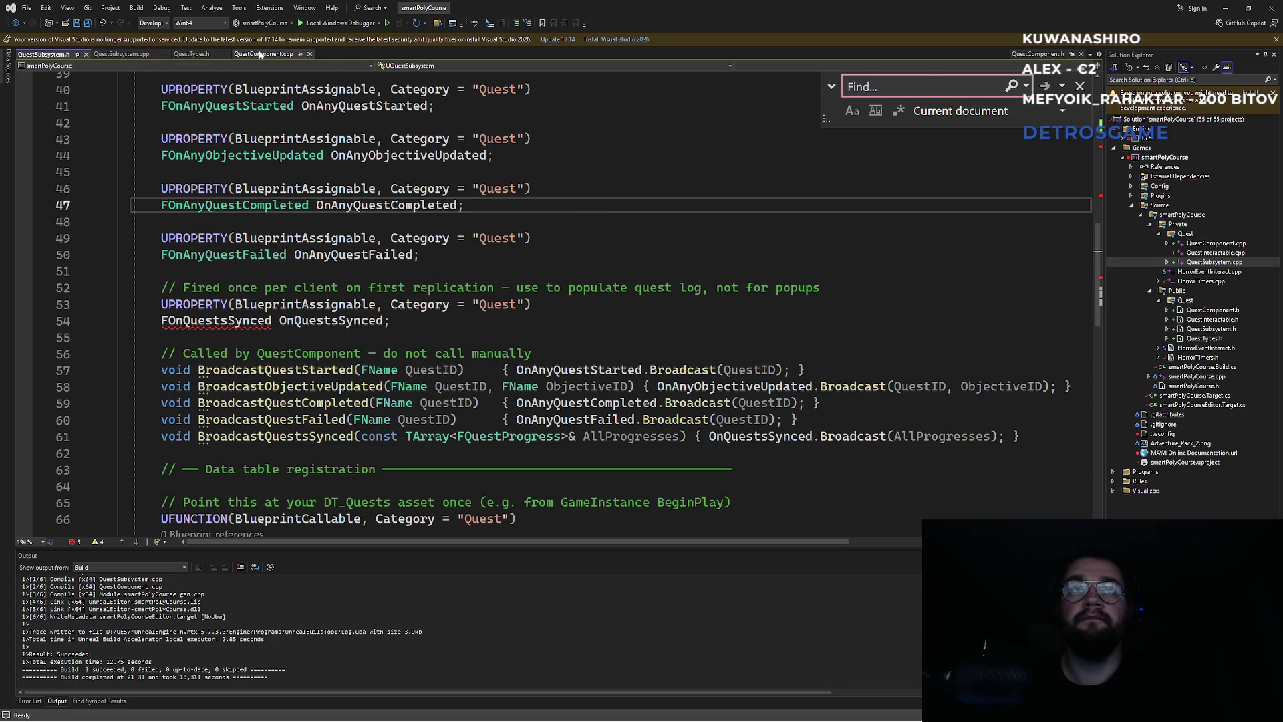
# Step: Step through QuestProgresses matches in QuestComponent.cpp, including the BroadcastQuestsSynced call in OnRep_QuestProgresses
pyautogui.click(262, 54)
pyautogui.click(456, 241)
pyautogui.hotkey('ctrl', 'f')
pyautogui.hotkey('ctrl', 'v')
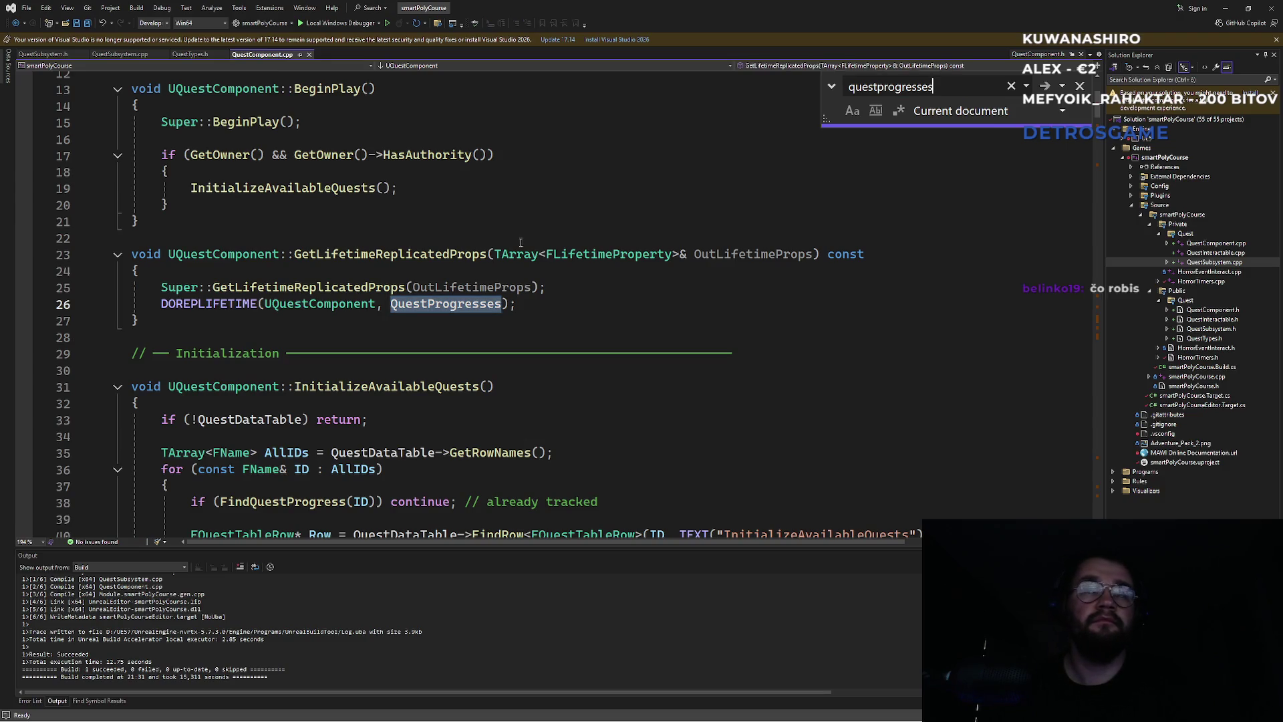
pyautogui.press('Return')
pyautogui.press('Return')
pyautogui.press('Return')
pyautogui.press('Return')
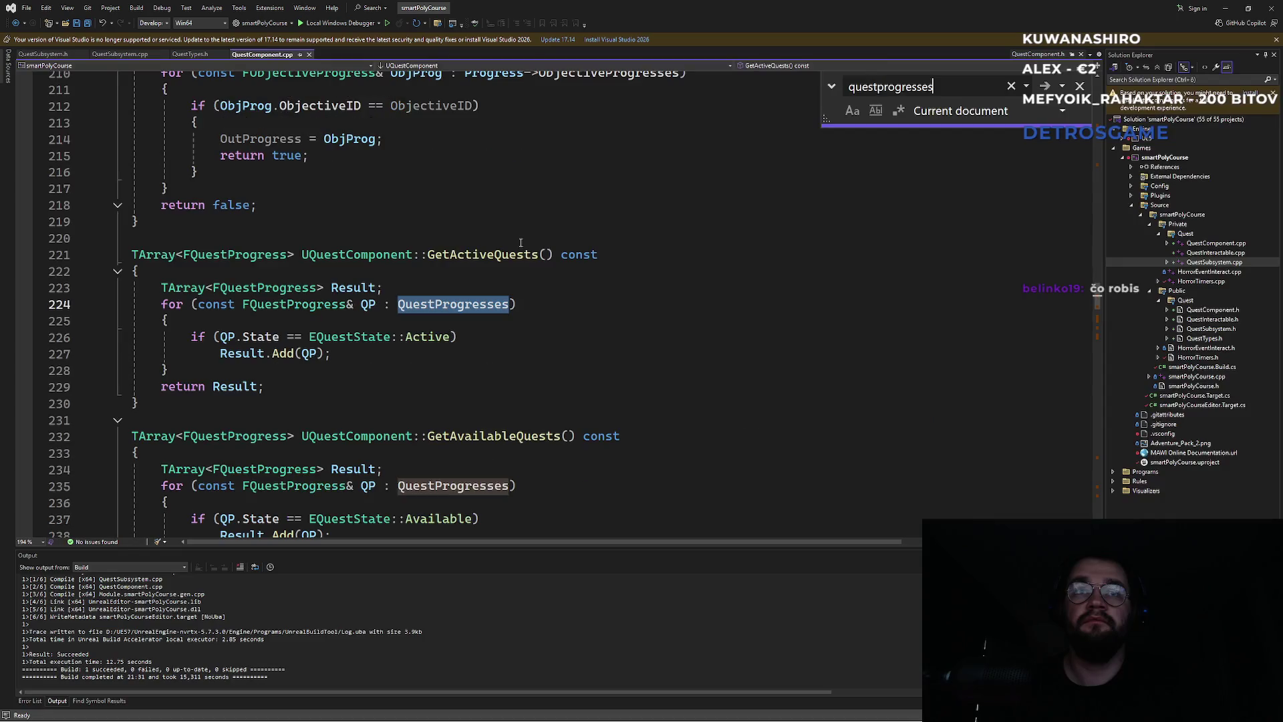
pyautogui.press('Return')
pyautogui.press('Return')
pyautogui.press('Return')
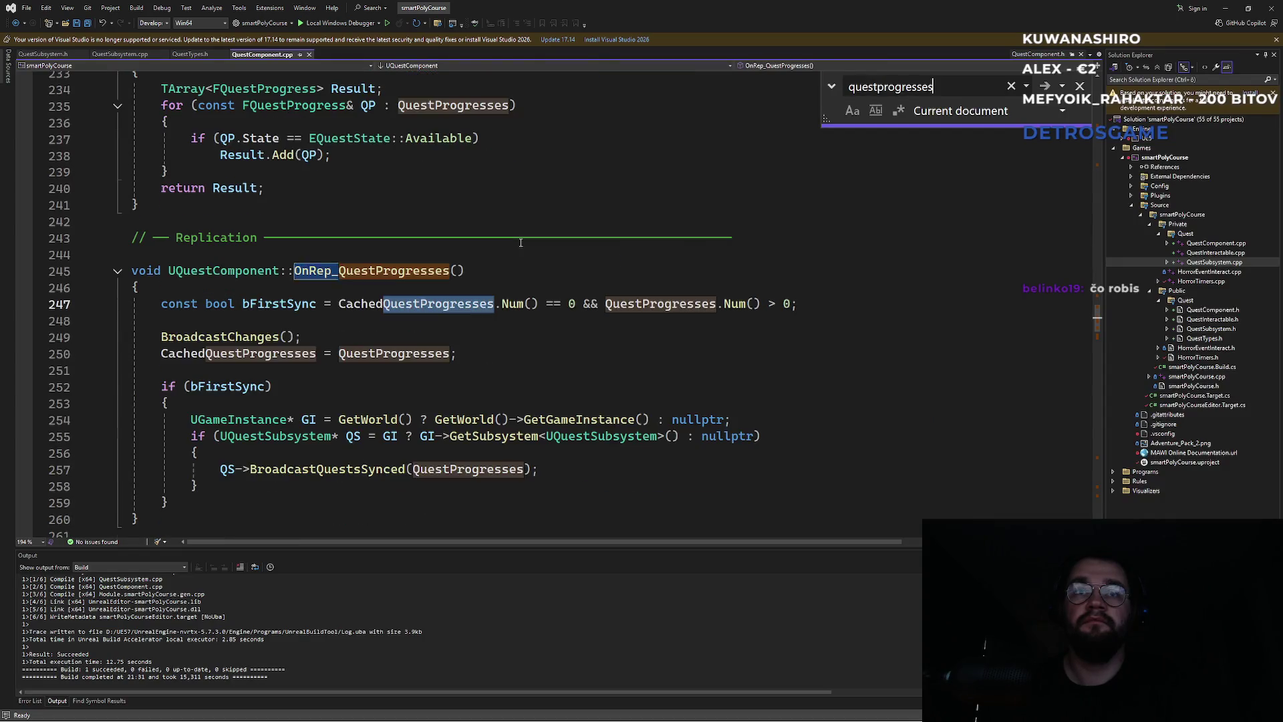
pyautogui.press('Return')
pyautogui.press('Return')
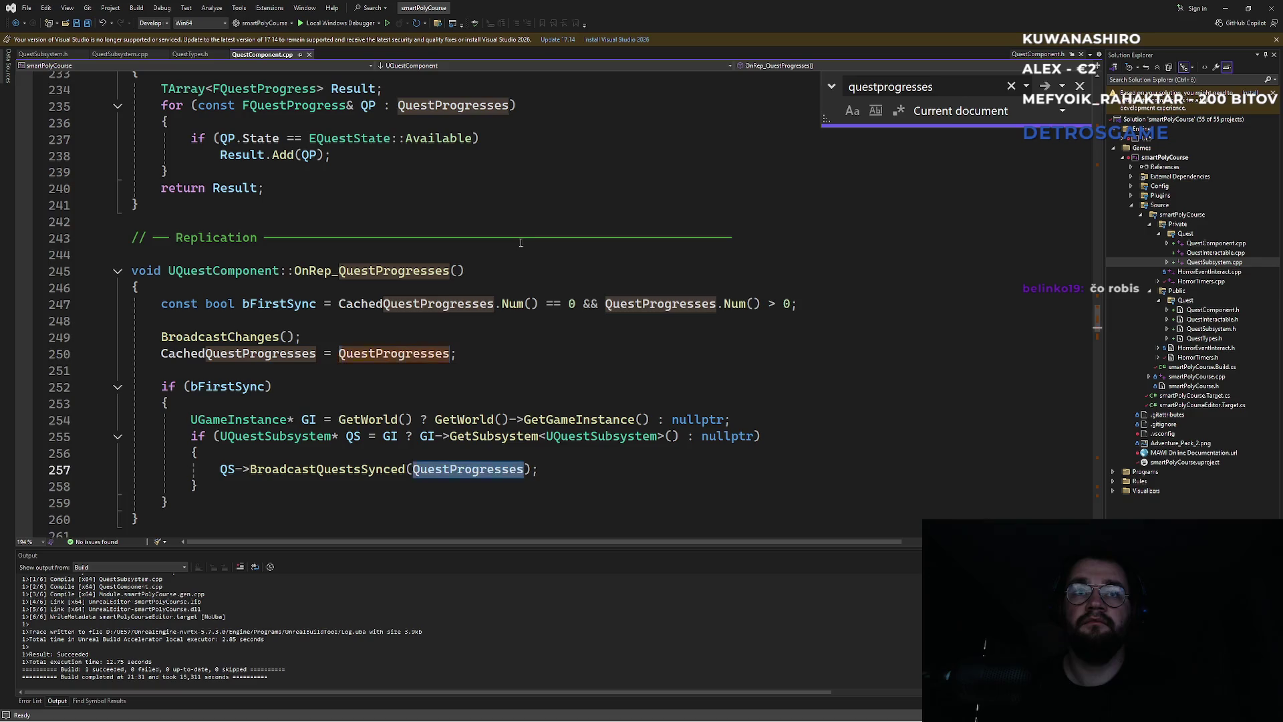
pyautogui.press('Return')
pyautogui.press('Return')
pyautogui.press('Return')
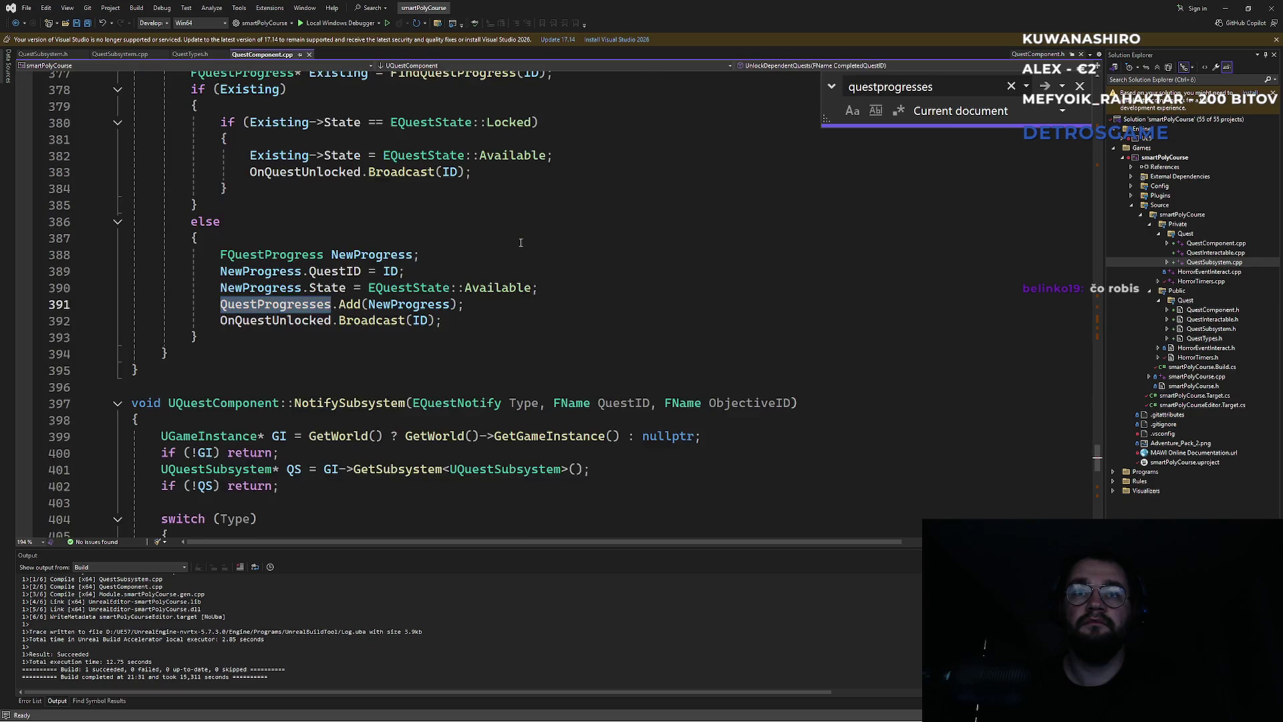
pyautogui.press('Return')
pyautogui.press('Return')
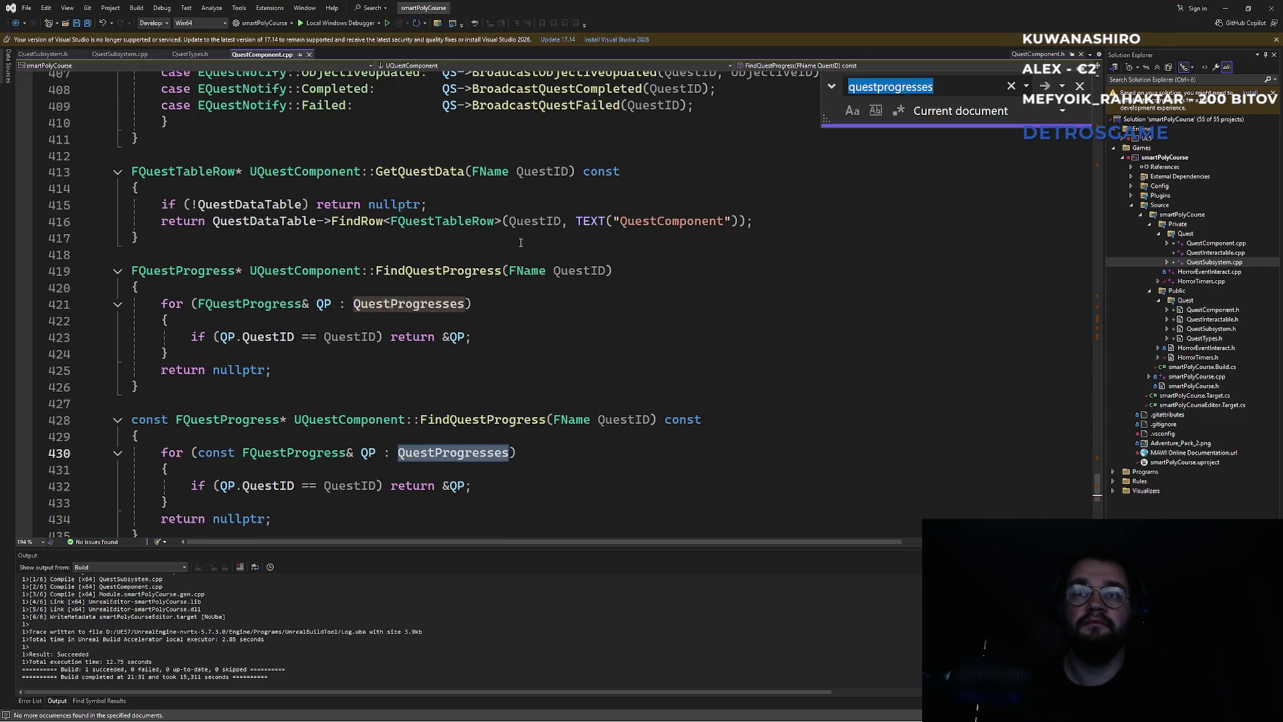
pyautogui.press('Return')
pyautogui.press('Return')
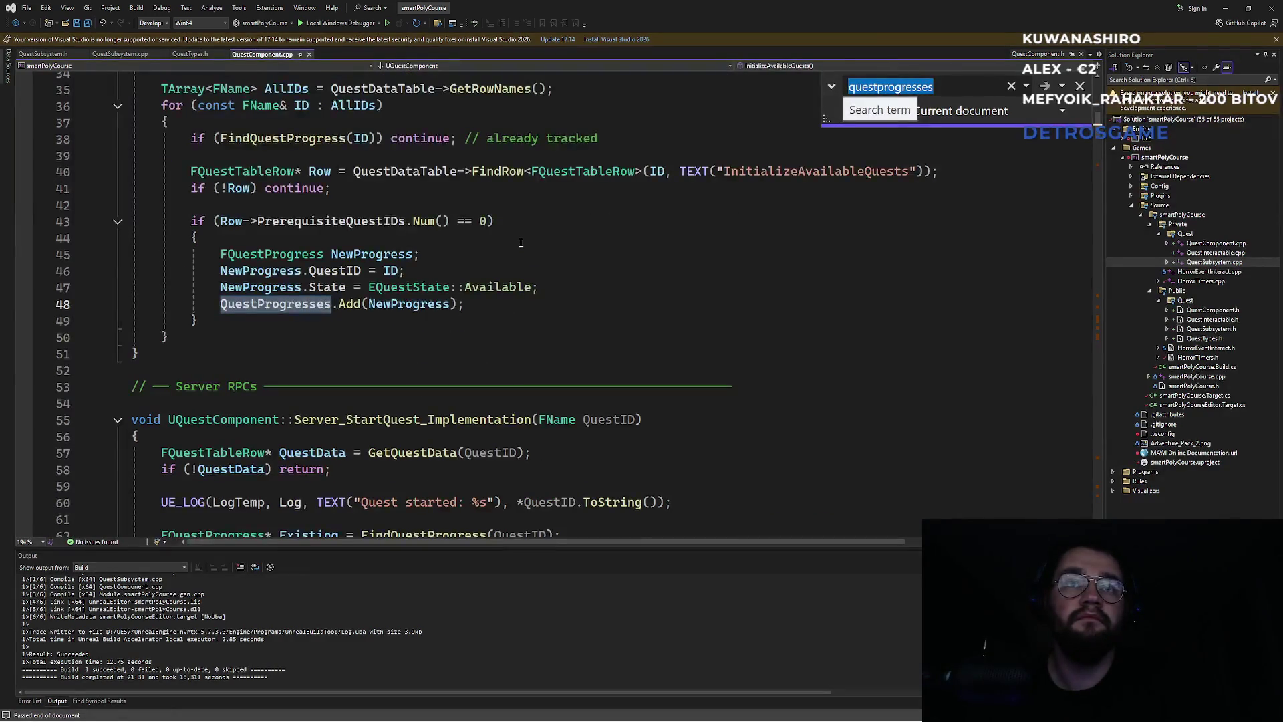
pyautogui.press('Return')
pyautogui.press('Return')
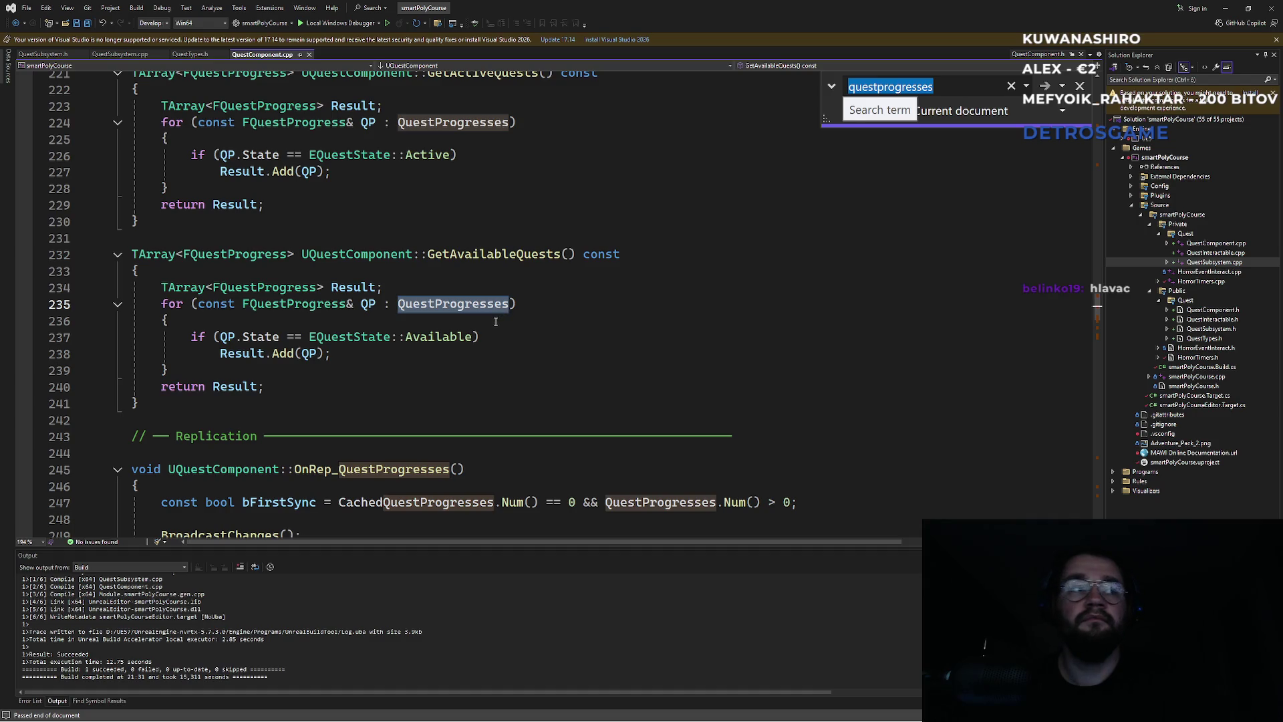
# Step: Clear the search and look over the GetAvailableQuests and GetActiveQuests functions
pyautogui.click(581, 304)
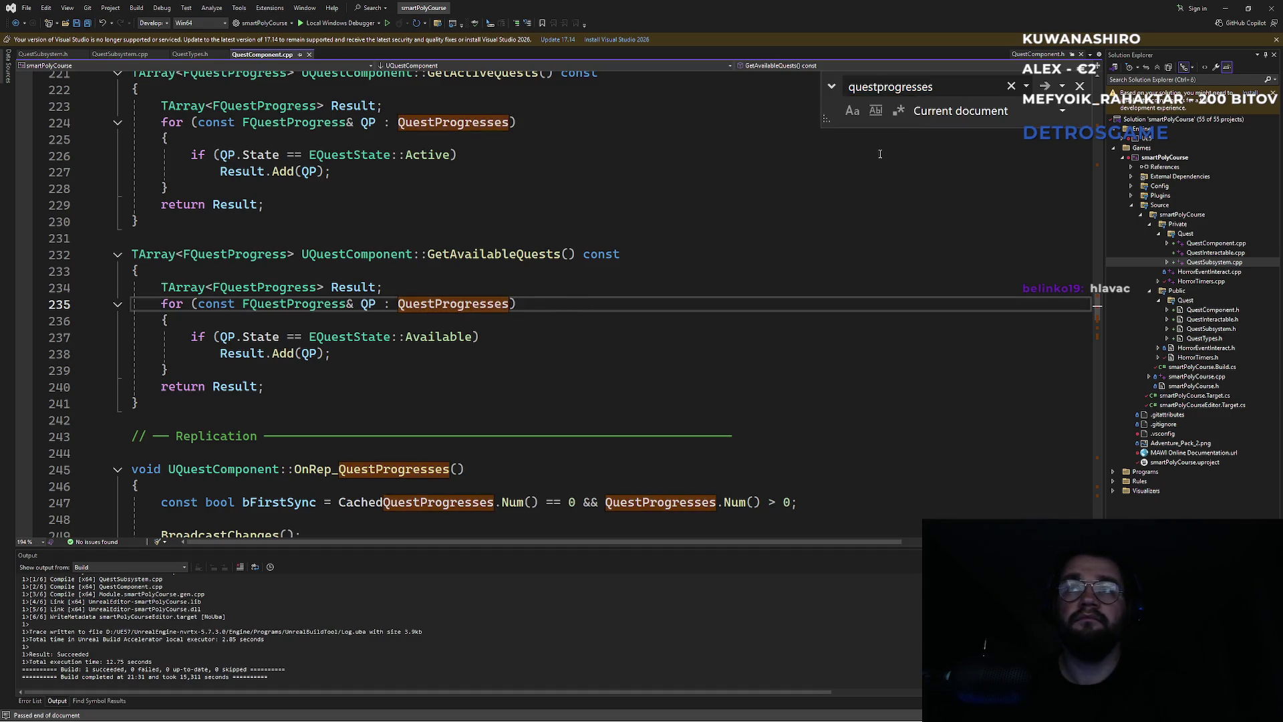
pyautogui.press('BackSpace')
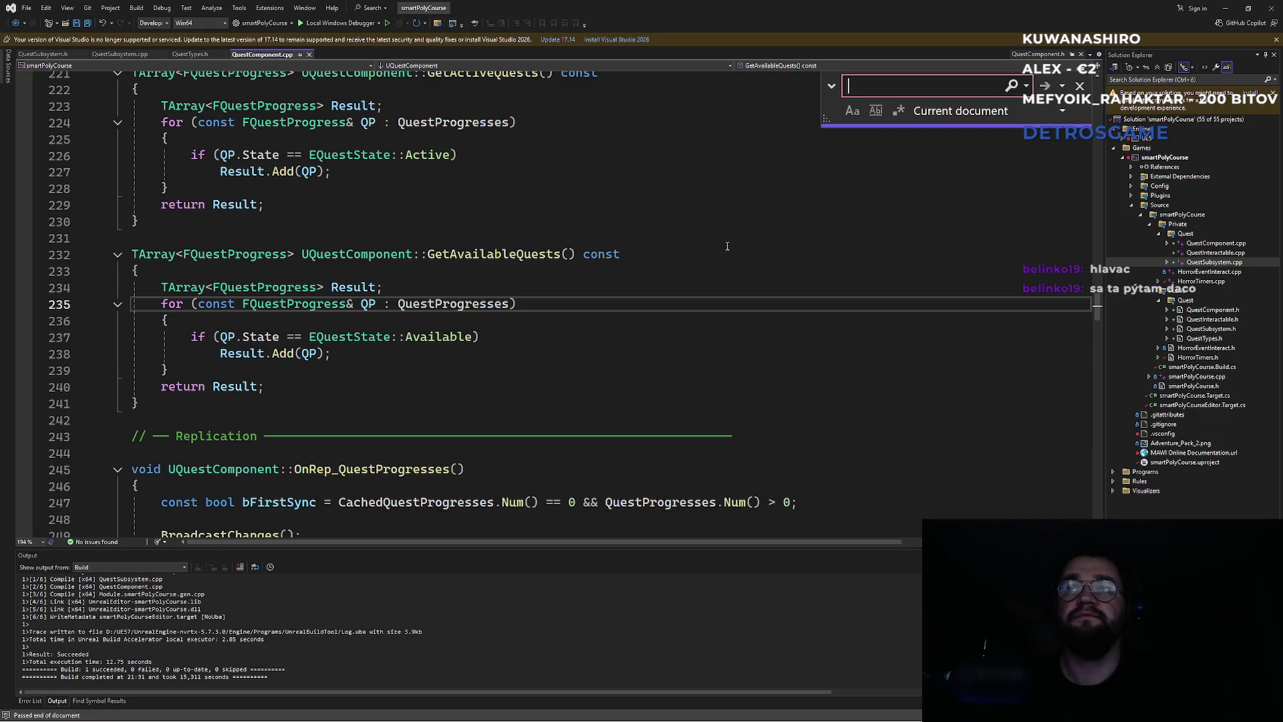
pyautogui.click(674, 264)
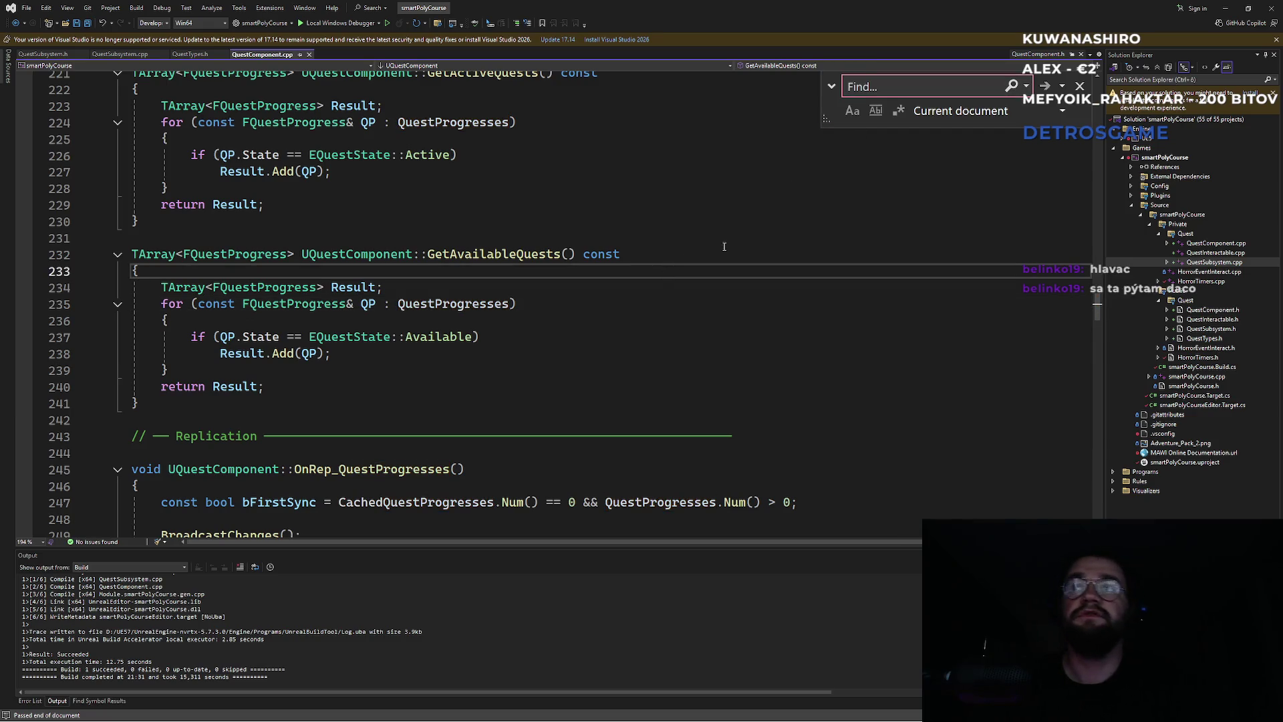
pyautogui.click(601, 255)
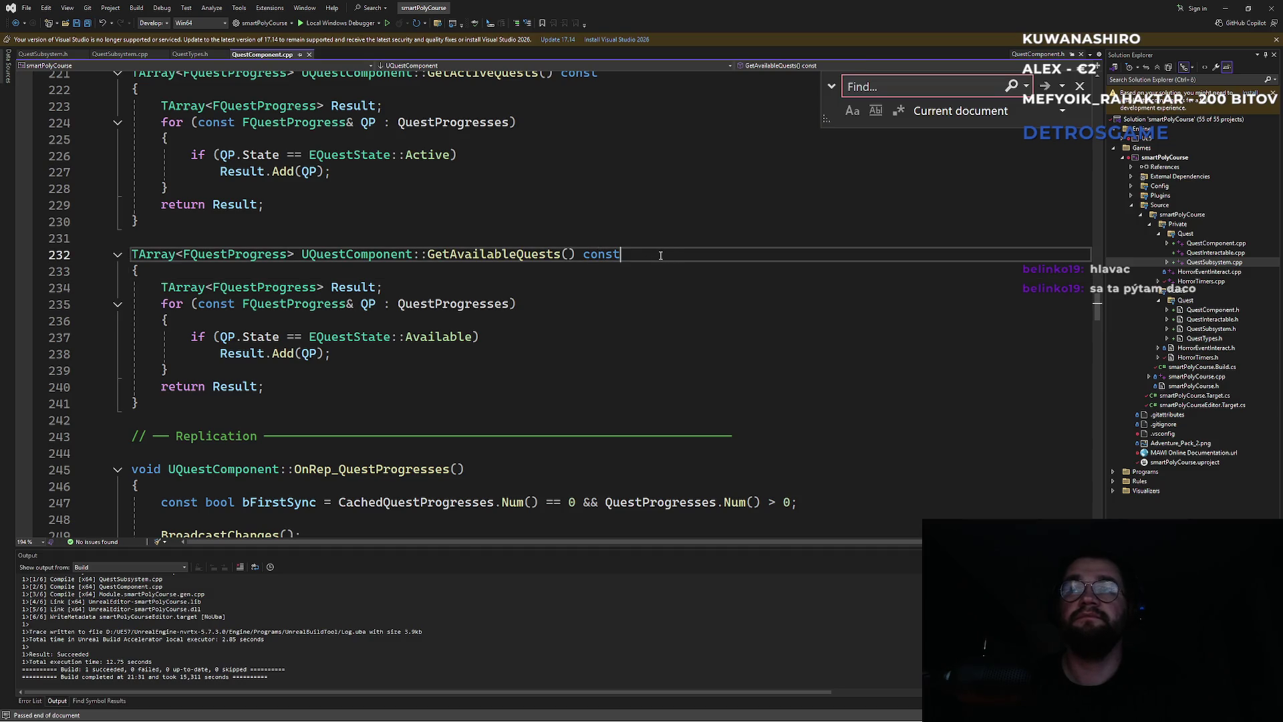
pyautogui.press('Escape')
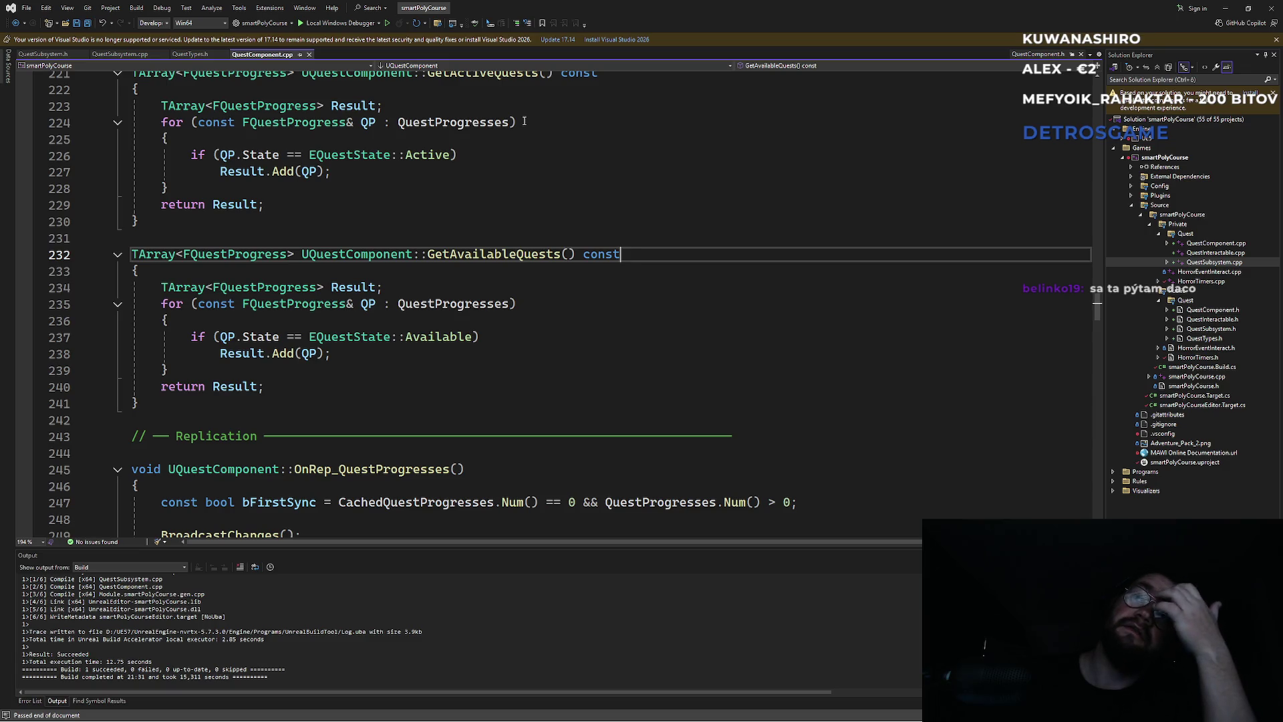
pyautogui.click(374, 204)
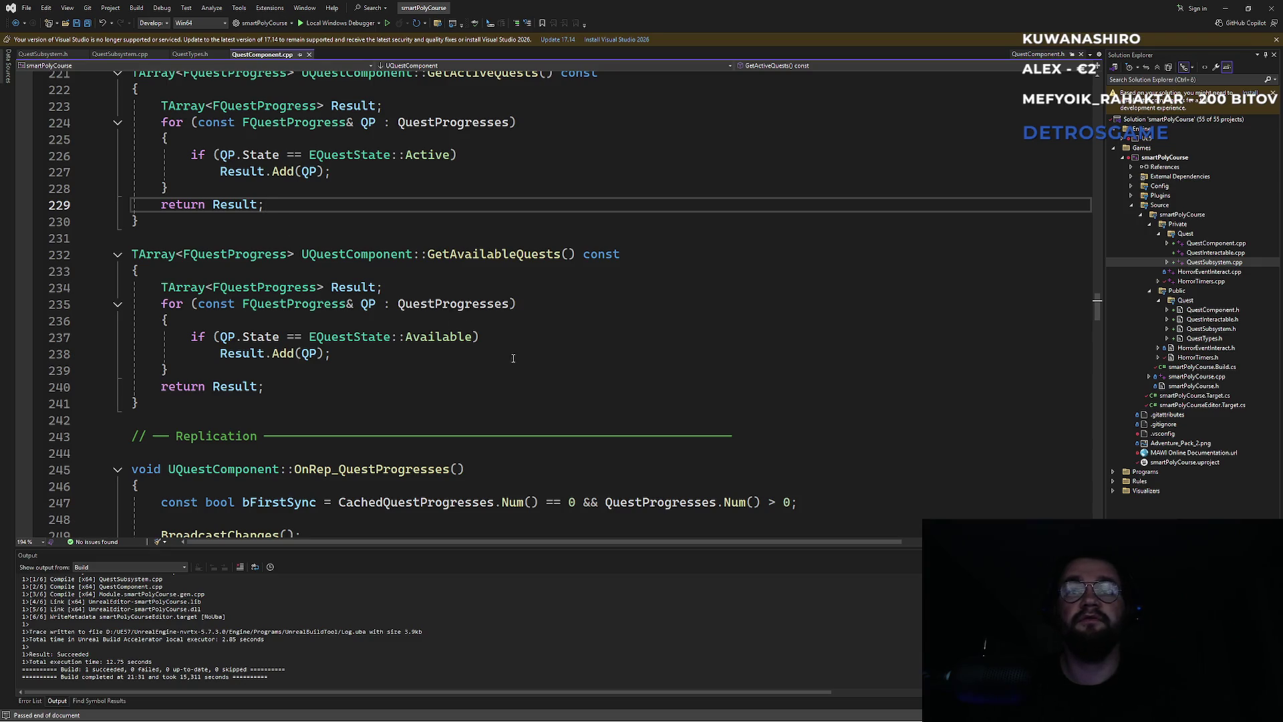
pyautogui.click(606, 287)
# Step: Search 'questprogresses' again and step through the following matches
pyautogui.hotkey('ctrl', 'f')
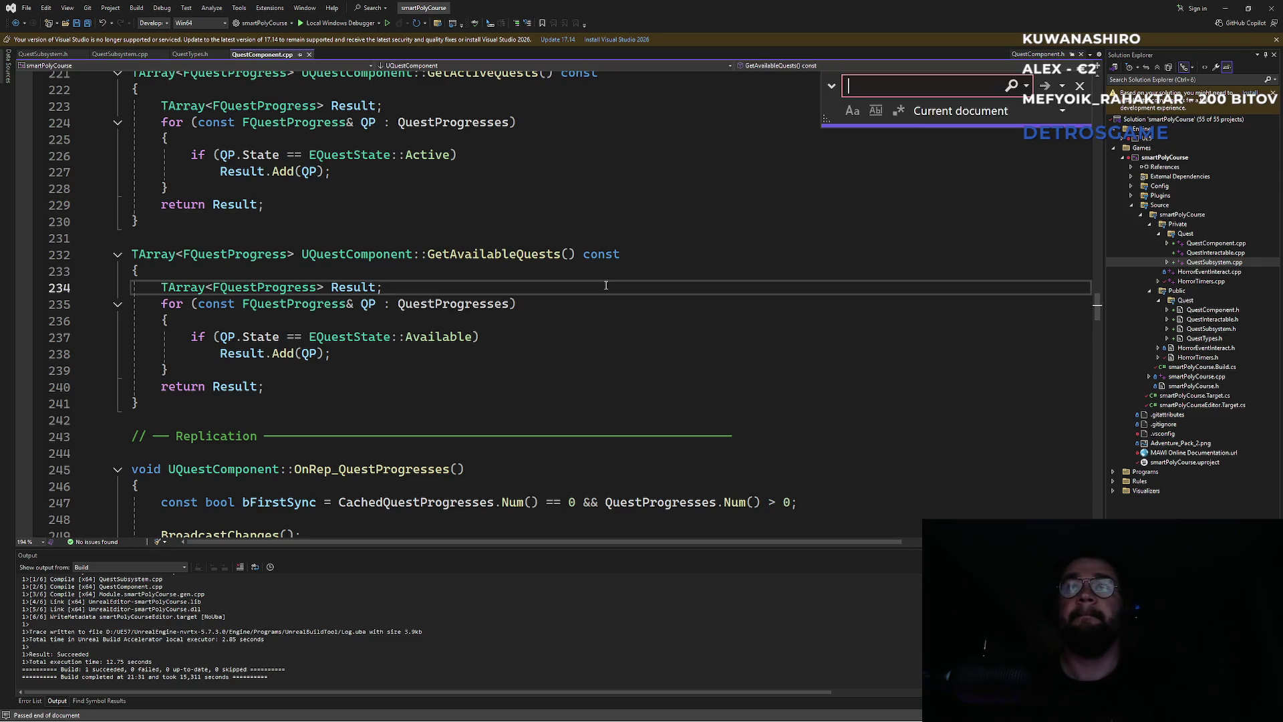
pyautogui.write('questprogresses')
pyautogui.press('Return')
pyautogui.press('Return')
pyautogui.press('Return')
pyautogui.press('Return')
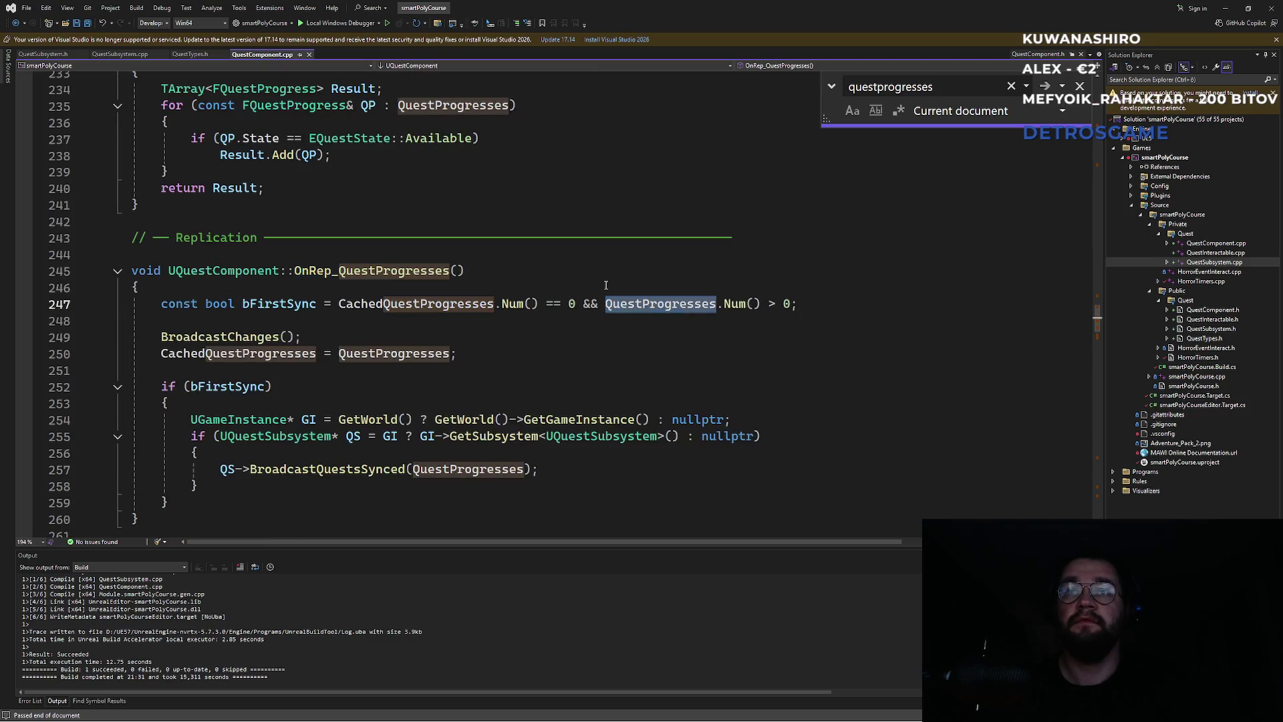
pyautogui.press('Return')
pyautogui.press('Return')
pyautogui.press('Return')
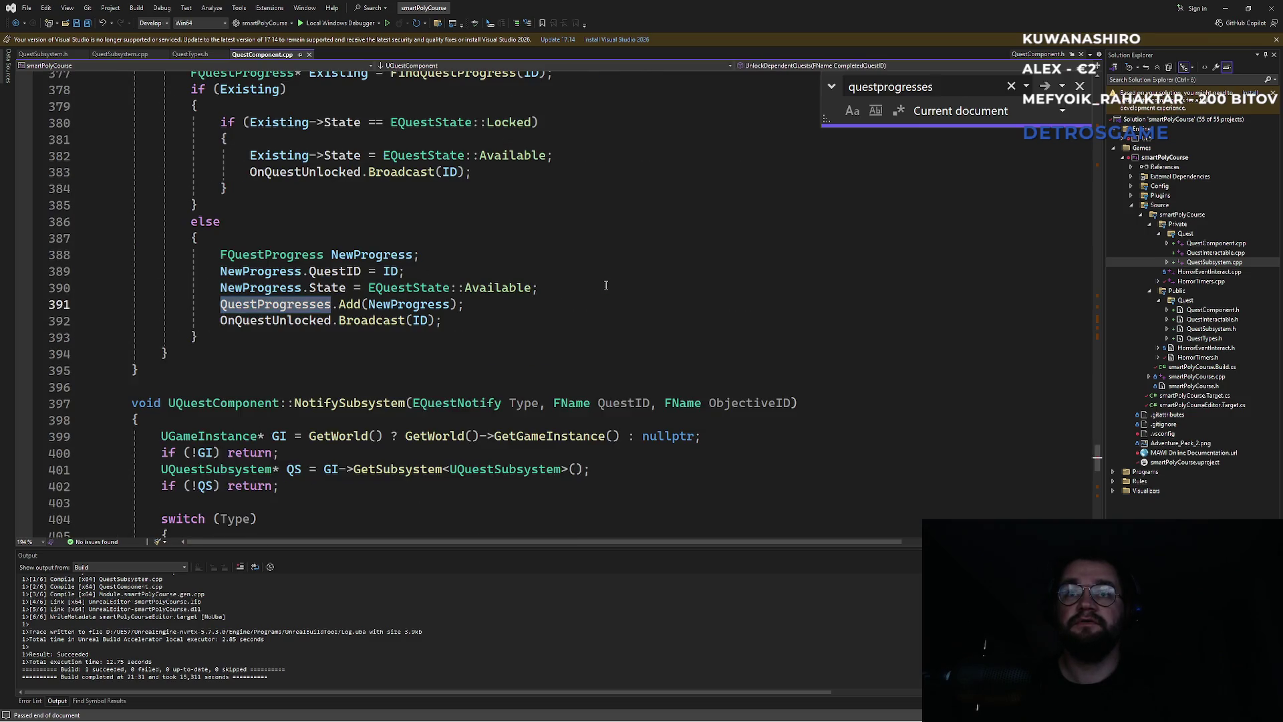
pyautogui.press('Return')
pyautogui.press('Return')
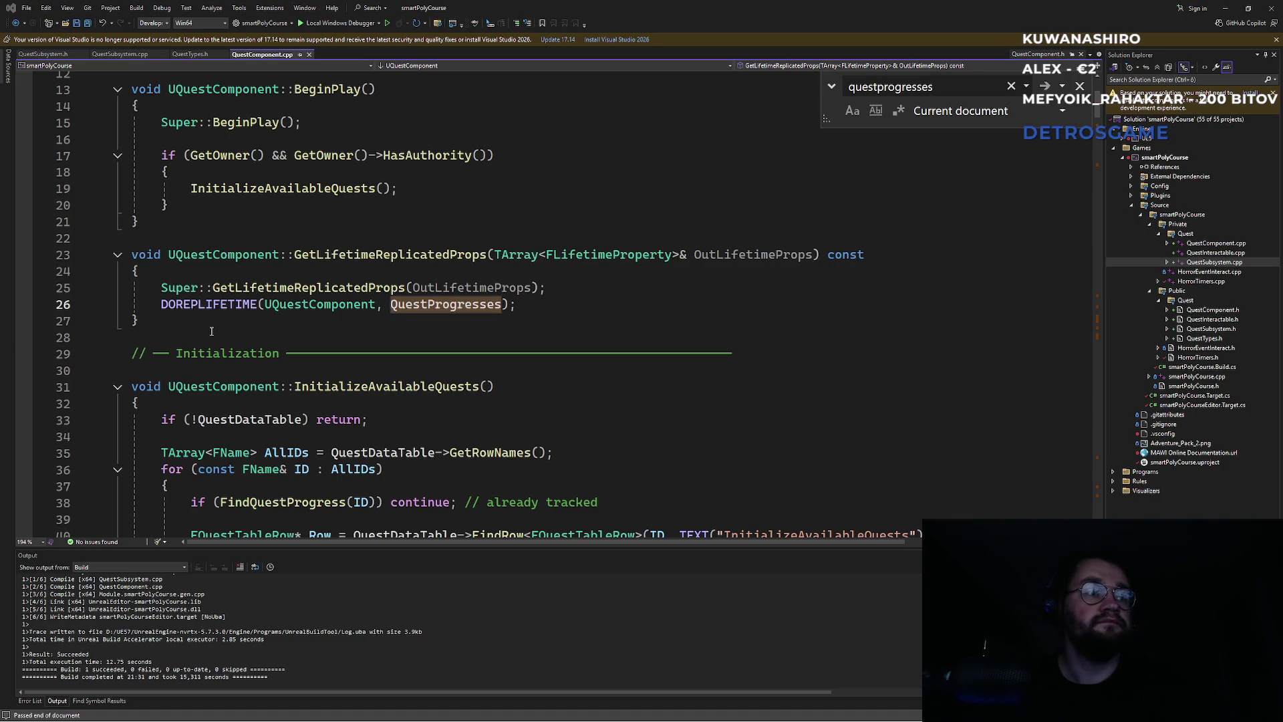
# Step: Close the search, check BeginPlay and InitializeAvailableQuests, then return to the Unreal editor
pyautogui.click(1080, 86)
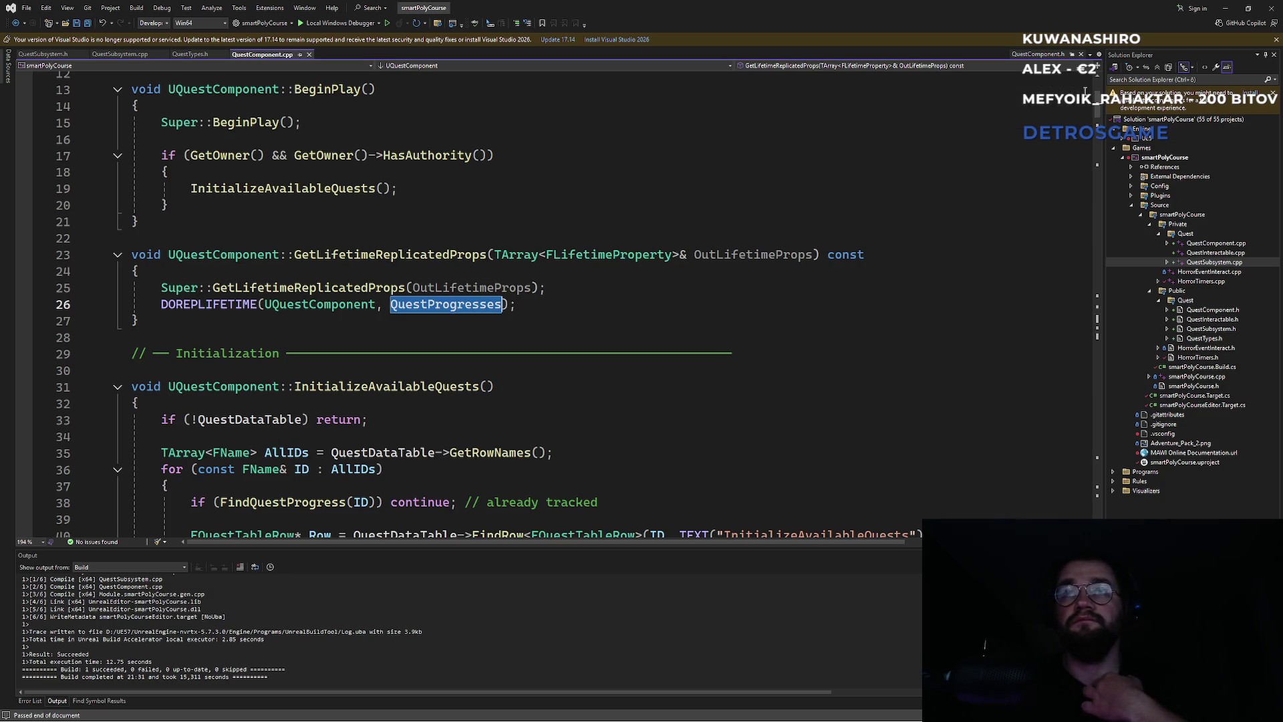
pyautogui.click(526, 224)
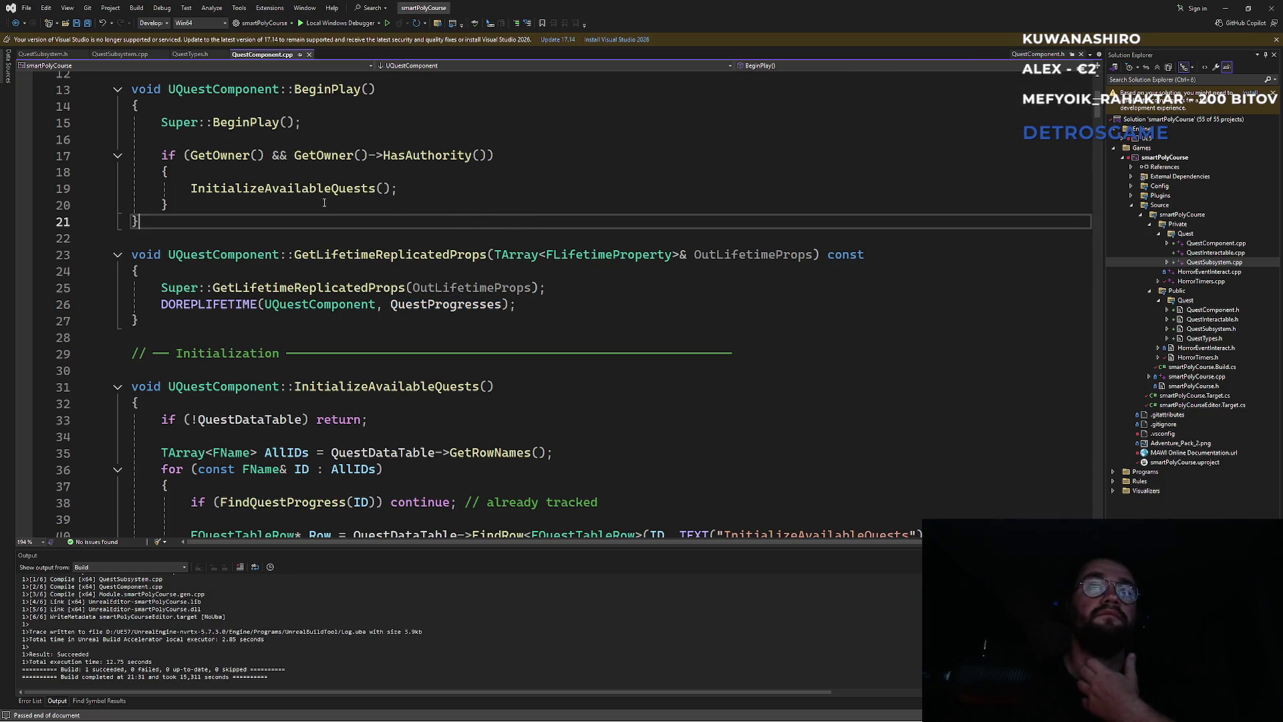
pyautogui.moveTo(736, 719)
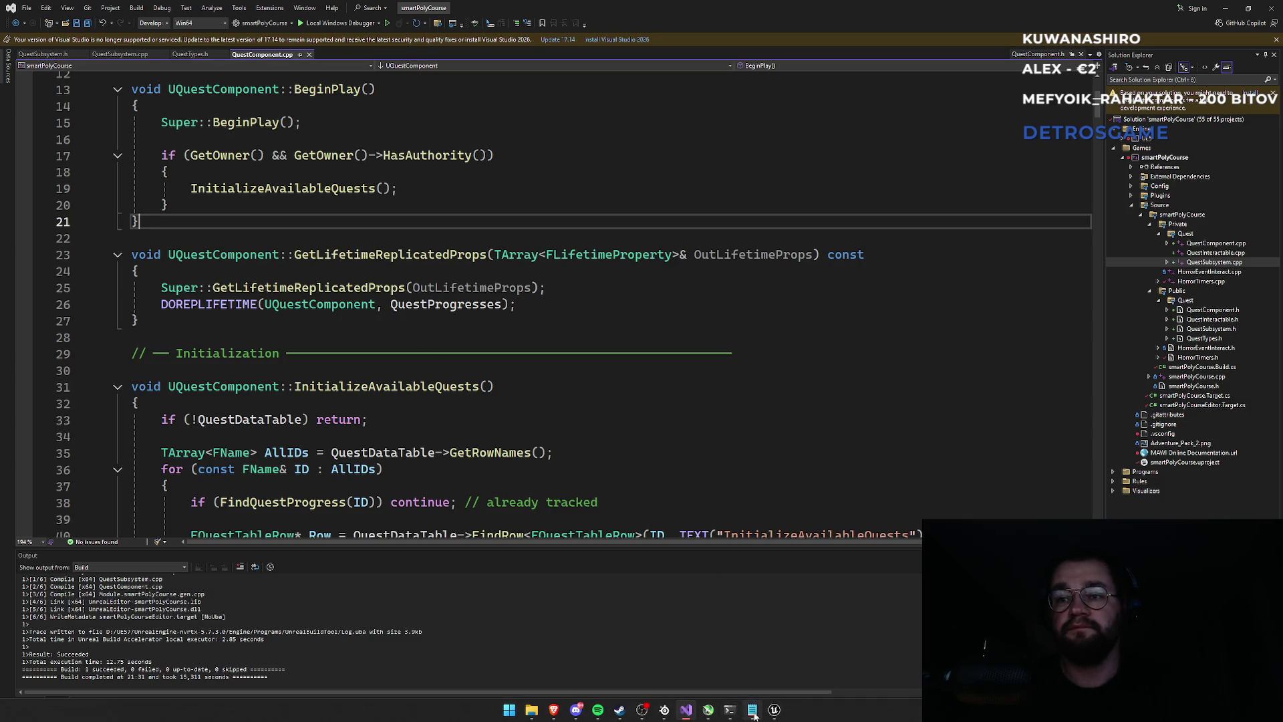
pyautogui.moveTo(690, 716)
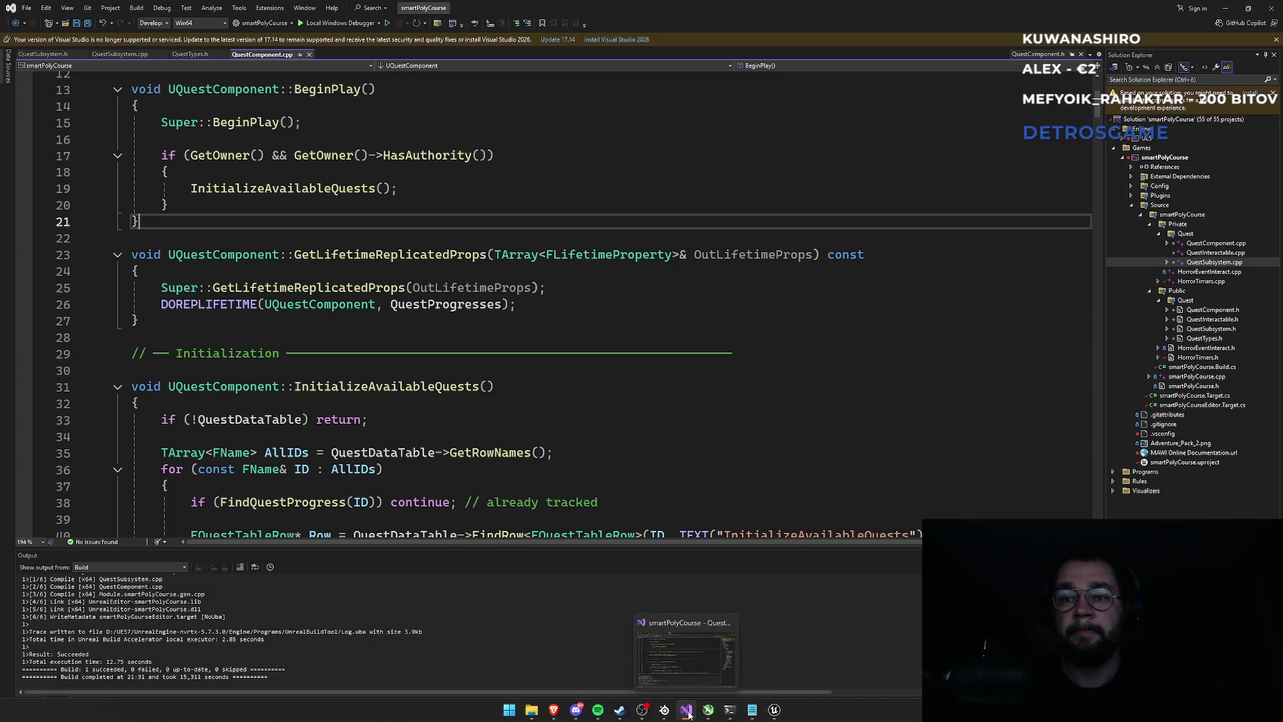
pyautogui.click(383, 469)
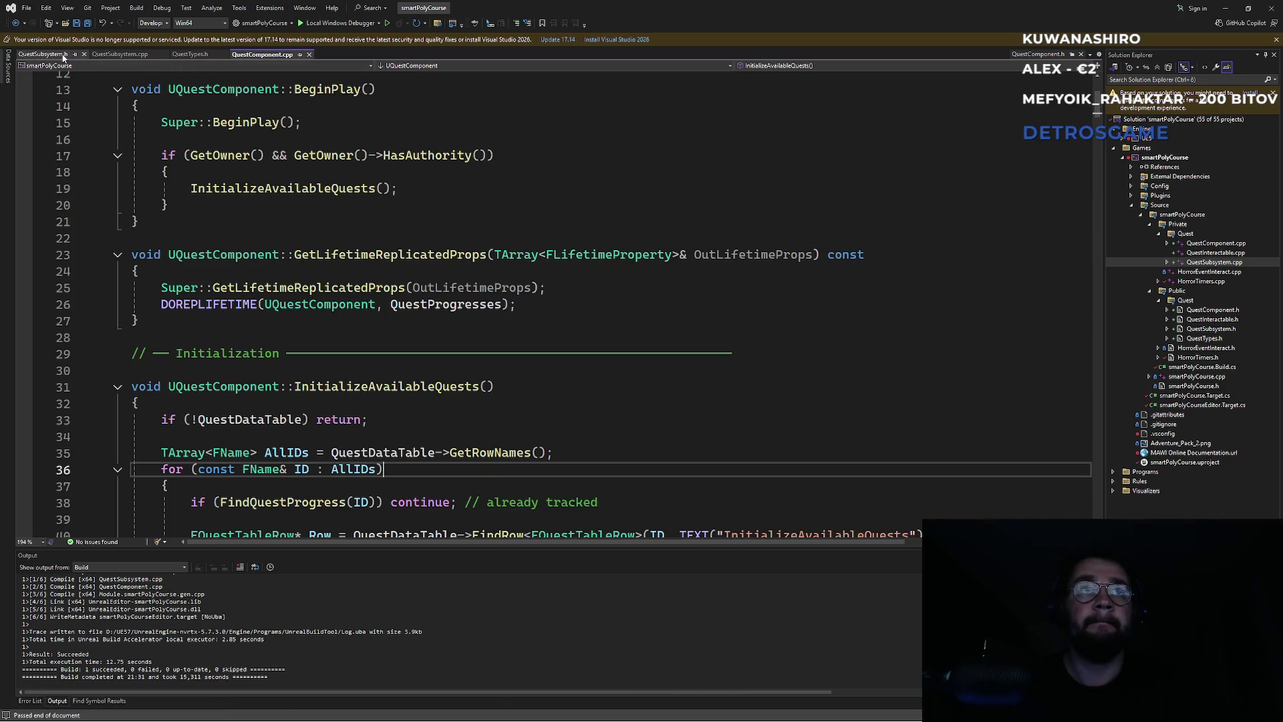
pyautogui.click(774, 712)
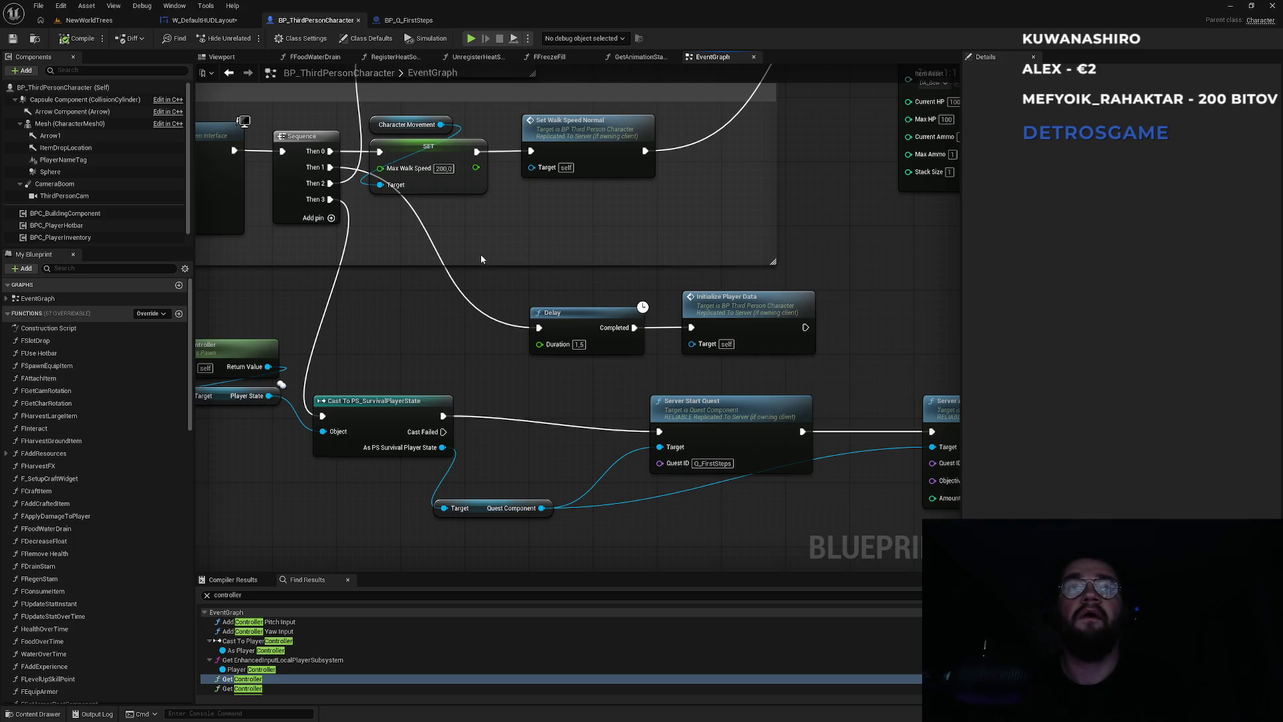
pyautogui.press('super')
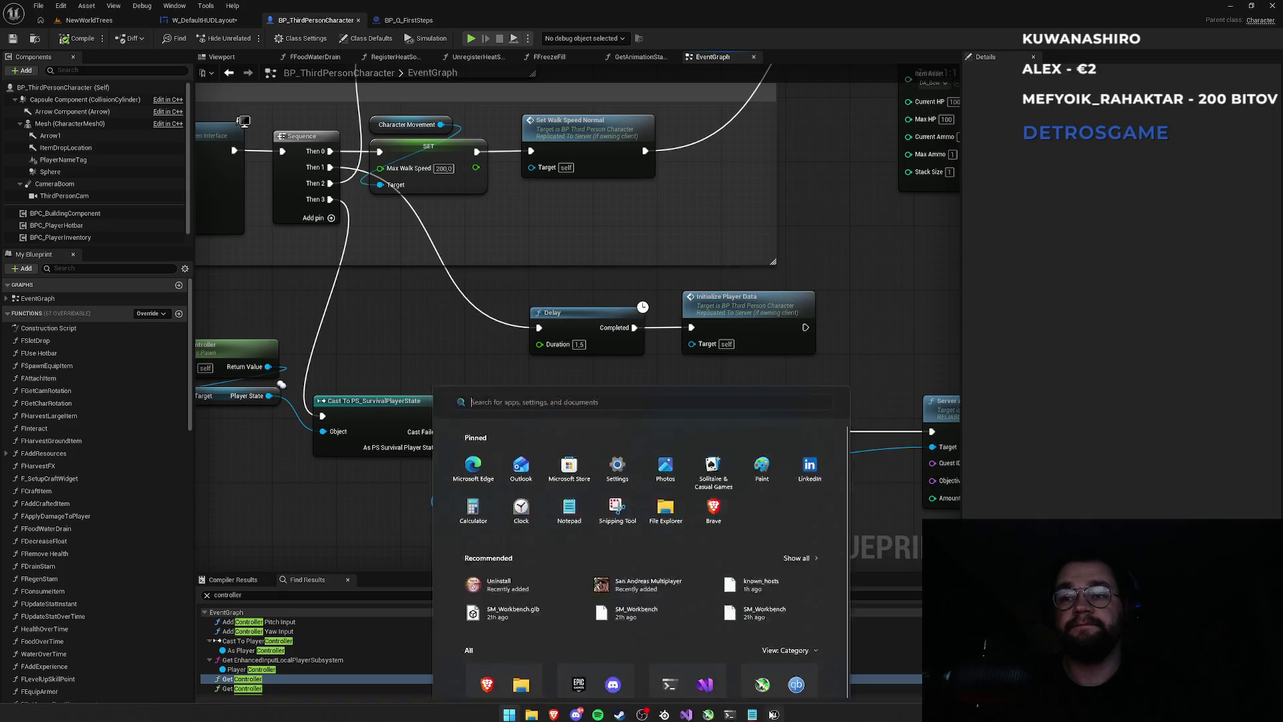
# Step: Look over the NewWorldTrees level and the BP_Q_FirstSteps event graph
pyautogui.press('Escape')
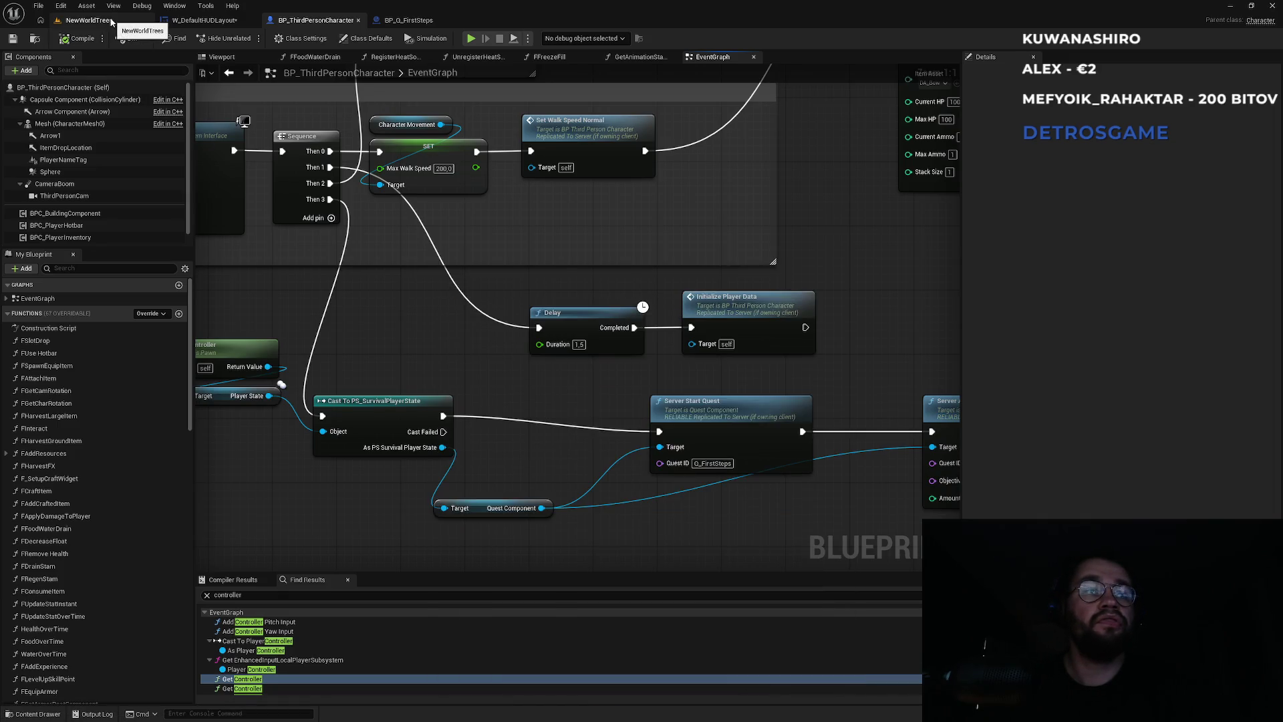
pyautogui.click(112, 22)
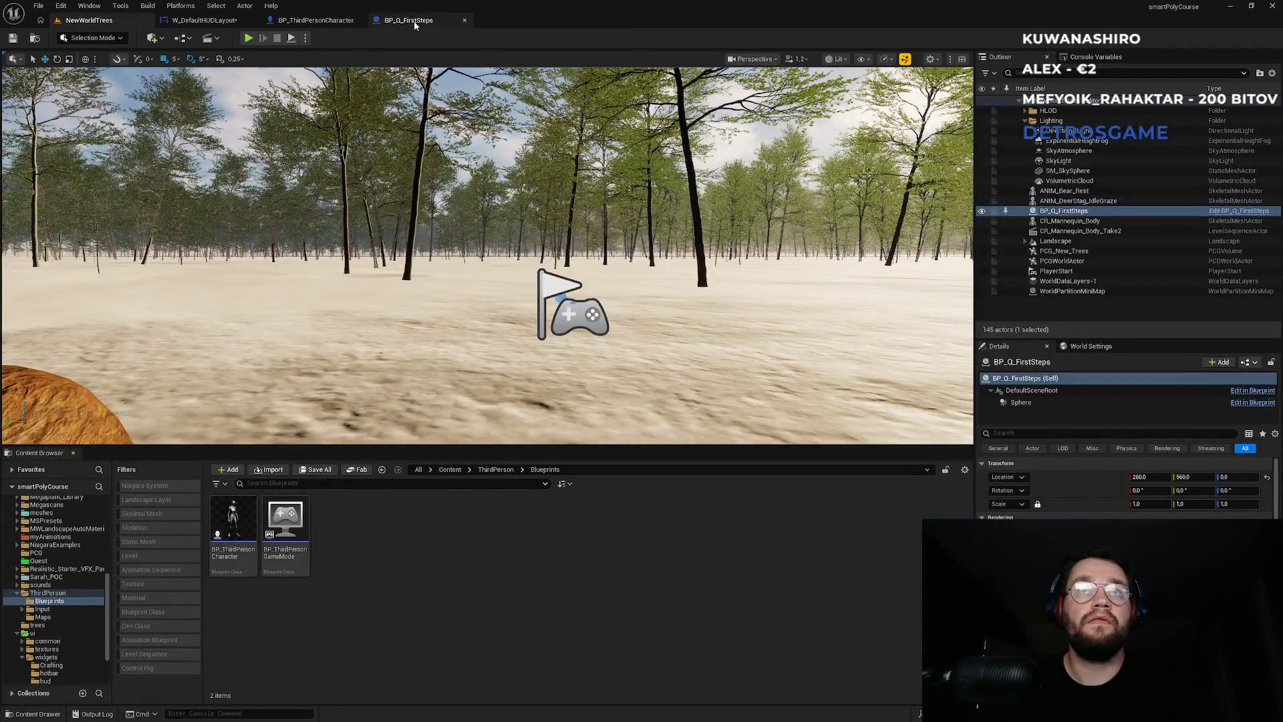
pyautogui.click(414, 21)
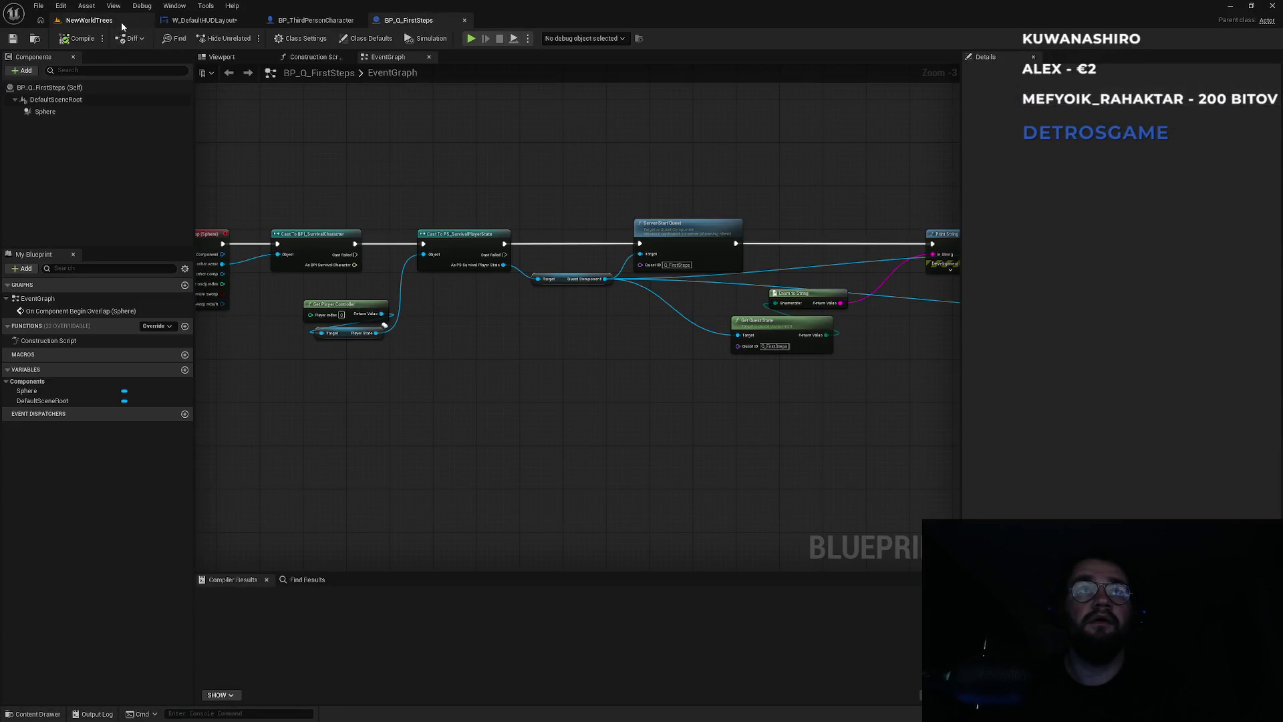
pyautogui.click(117, 20)
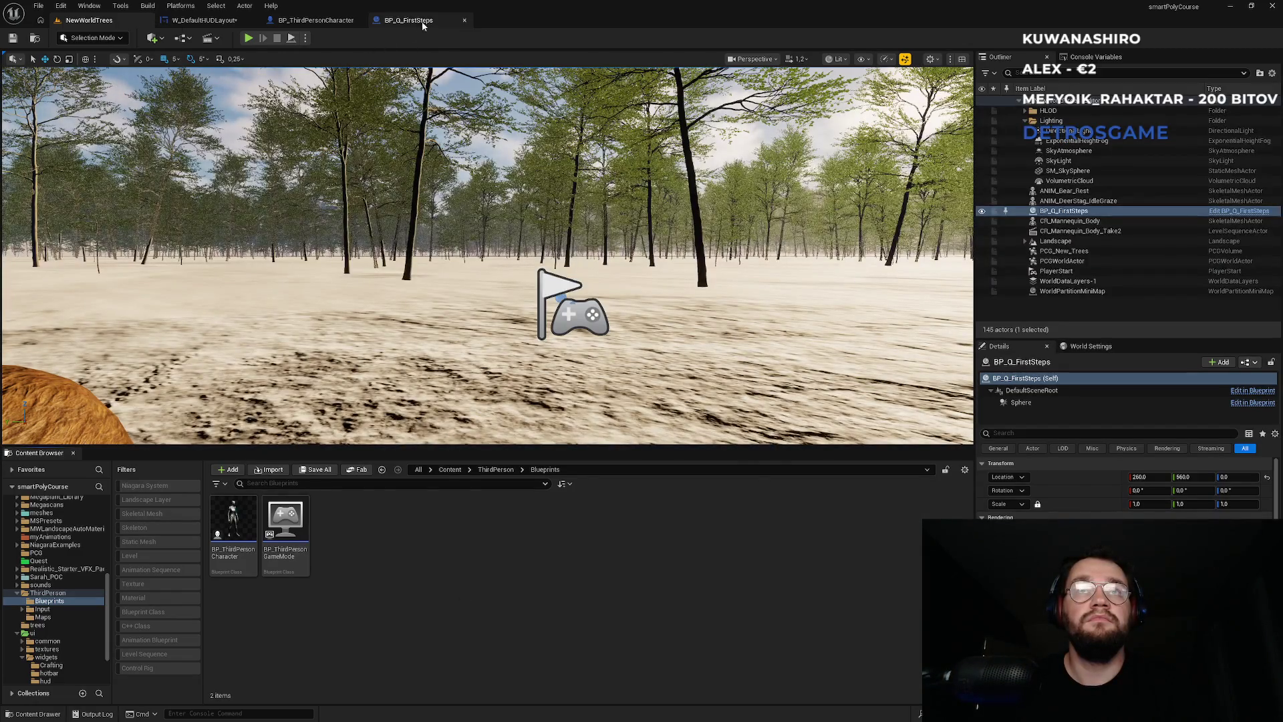
# Step: Minimize the browser and bring up the W_DefaultHUDLayout event graph
pyautogui.press('super')
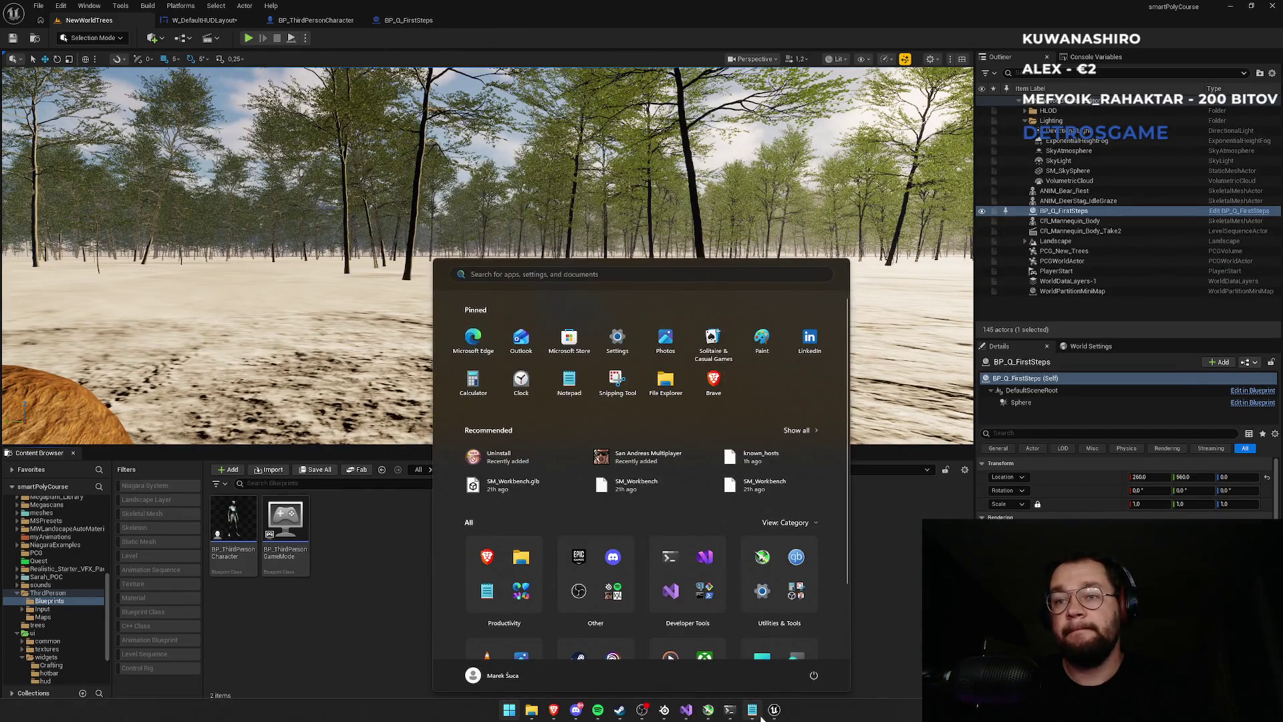
pyautogui.press('Escape')
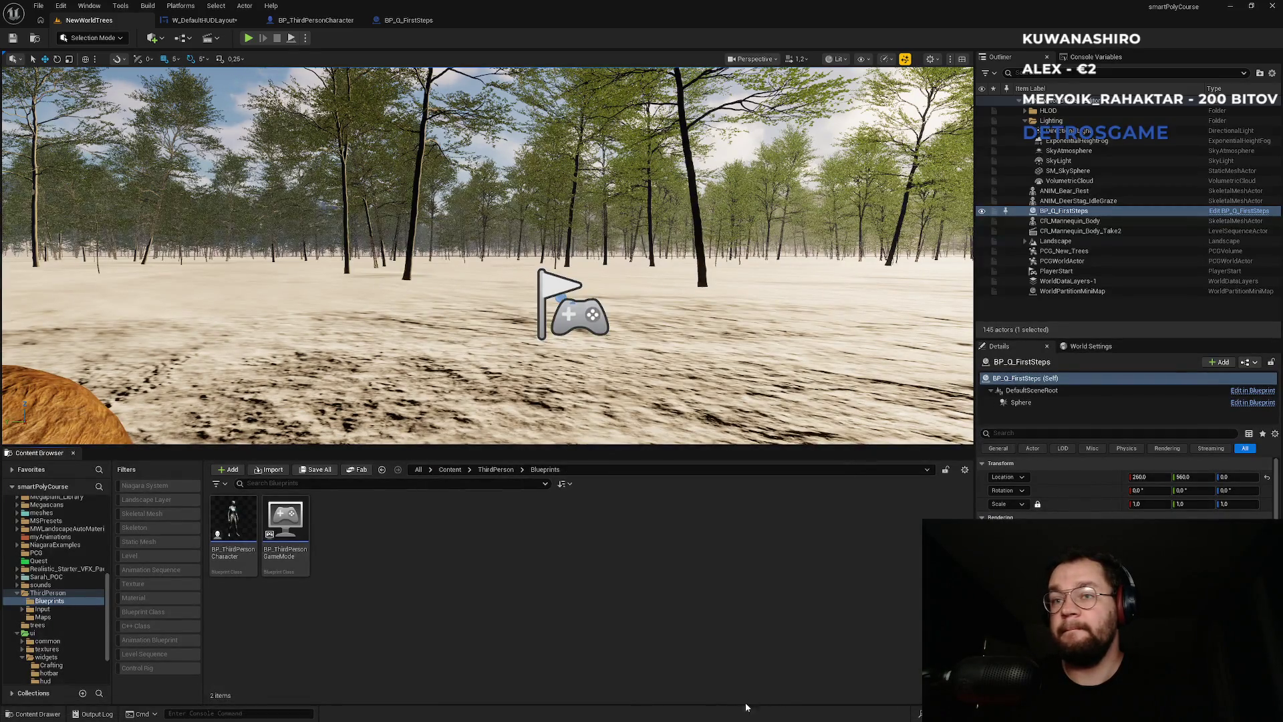
pyautogui.press('super')
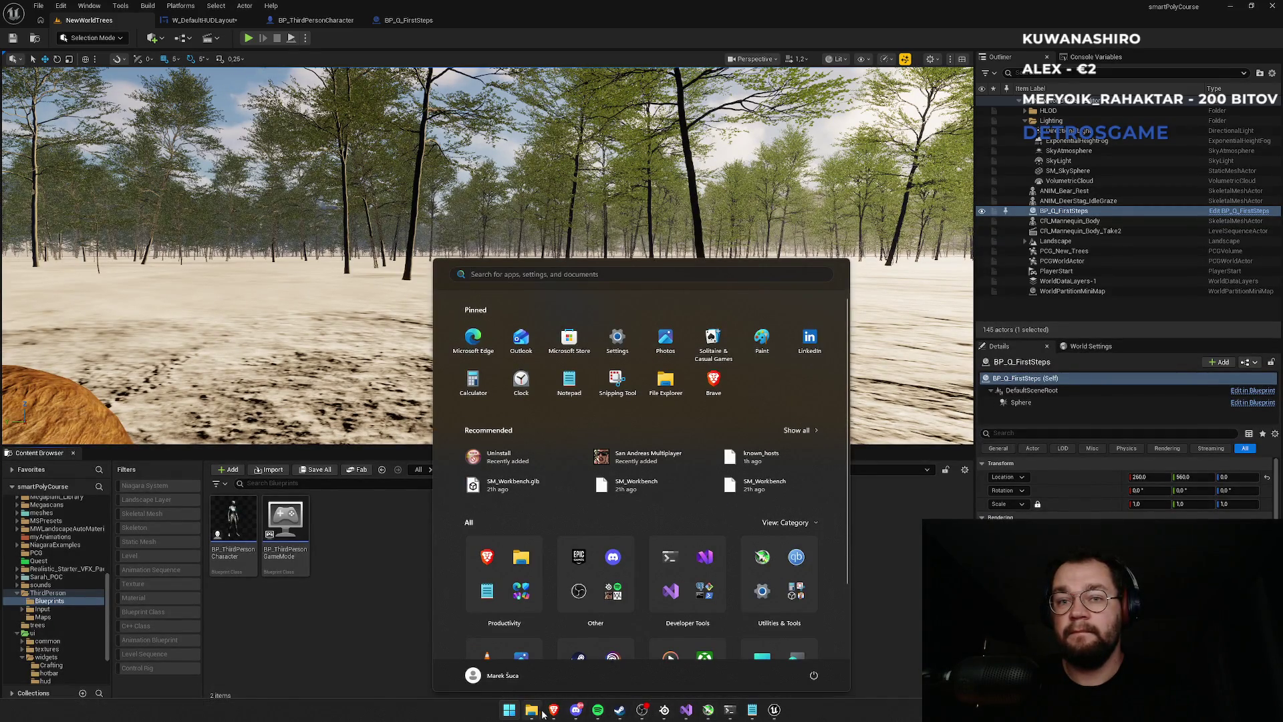
pyautogui.click(552, 711)
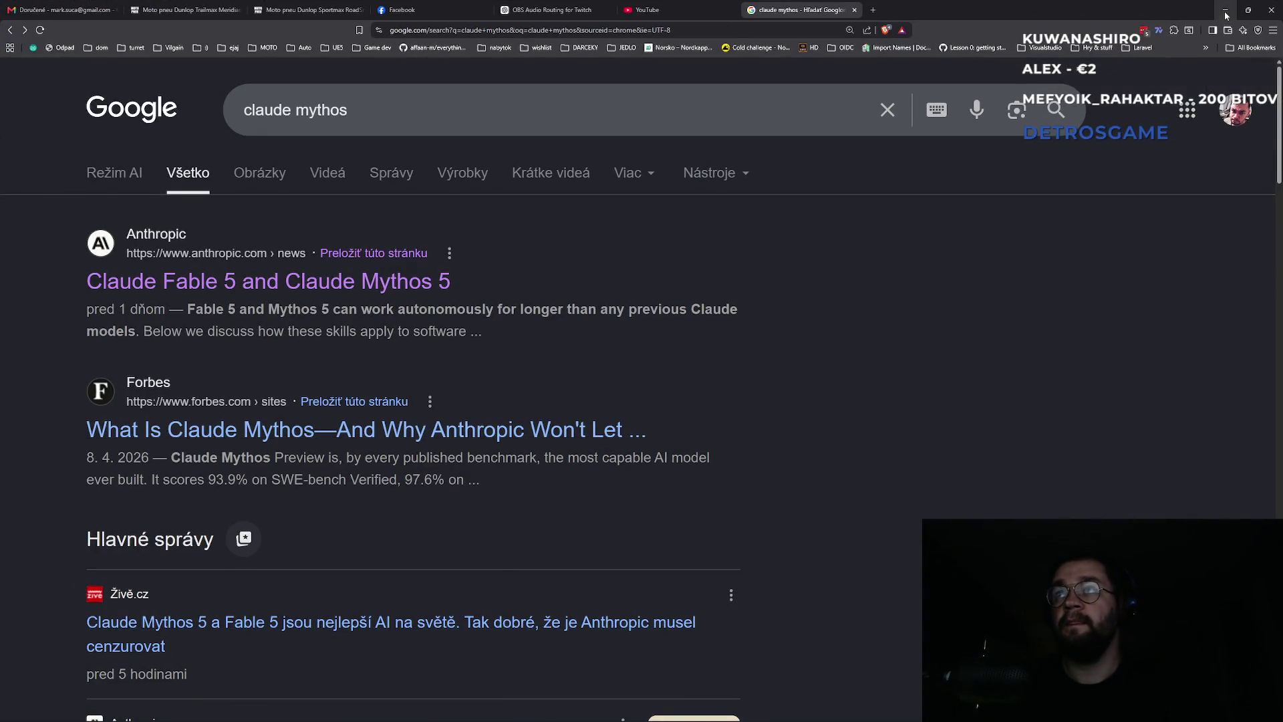
pyautogui.click(1227, 13)
pyautogui.click(223, 22)
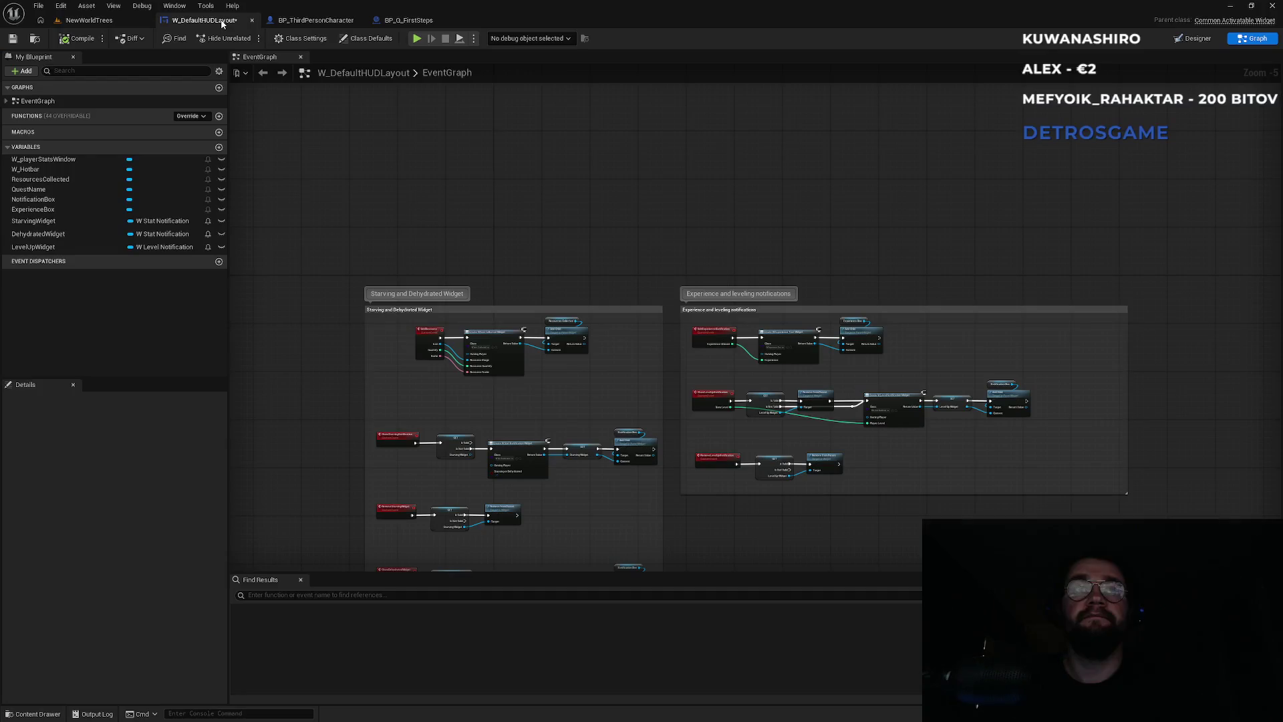
# Step: Cycle through the blueprint tabs back to NewWorldTrees, then bring QuestComponent.cpp forward in Visual Studio
pyautogui.click(431, 15)
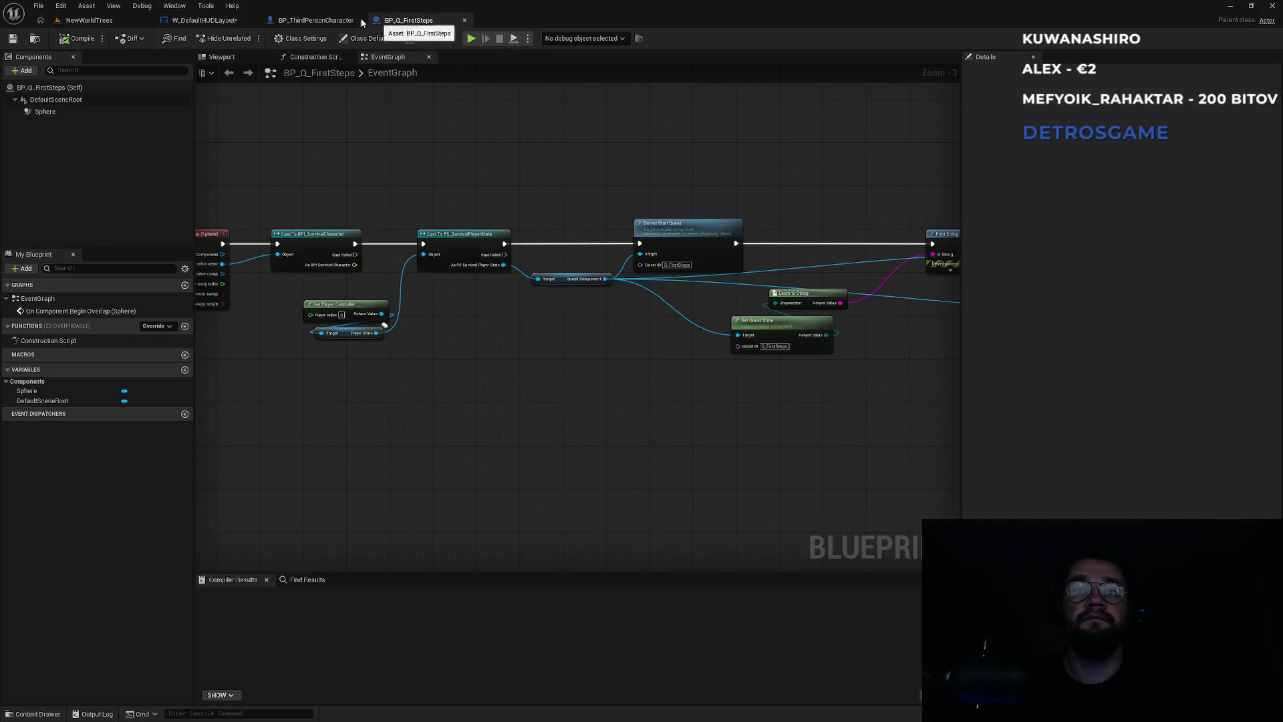
pyautogui.click(304, 19)
pyautogui.click(510, 710)
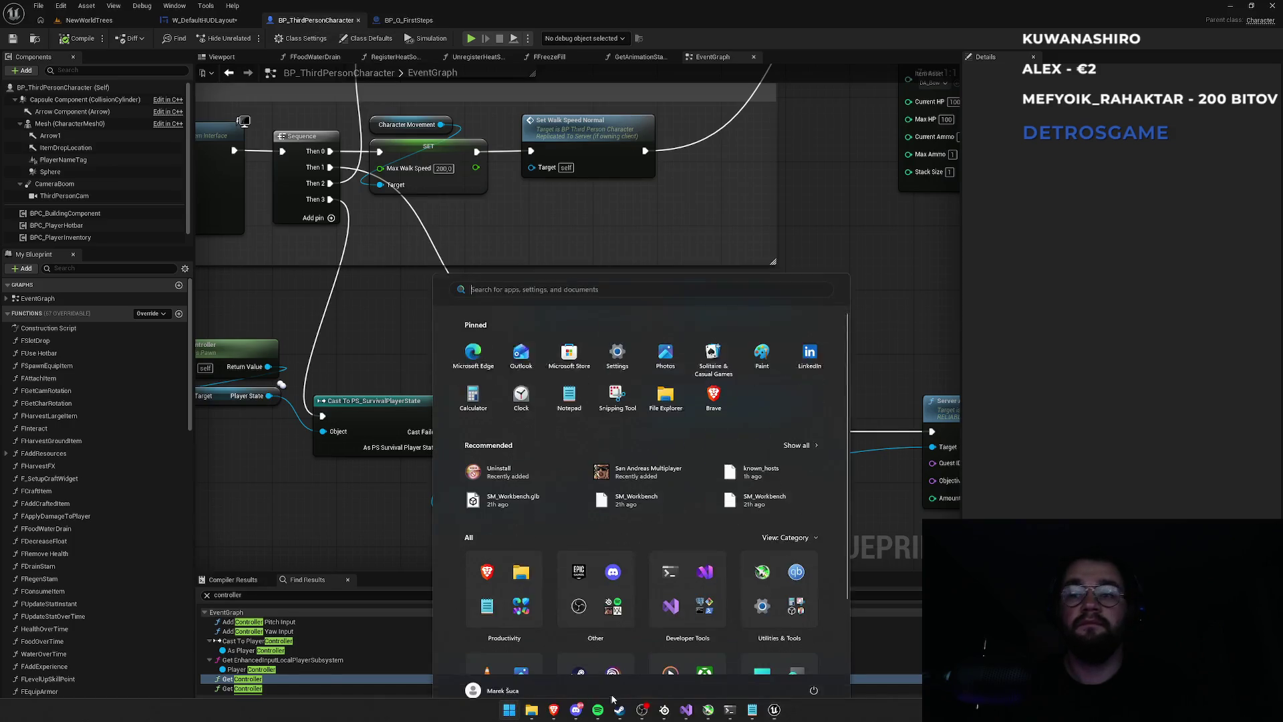
pyautogui.moveTo(753, 717)
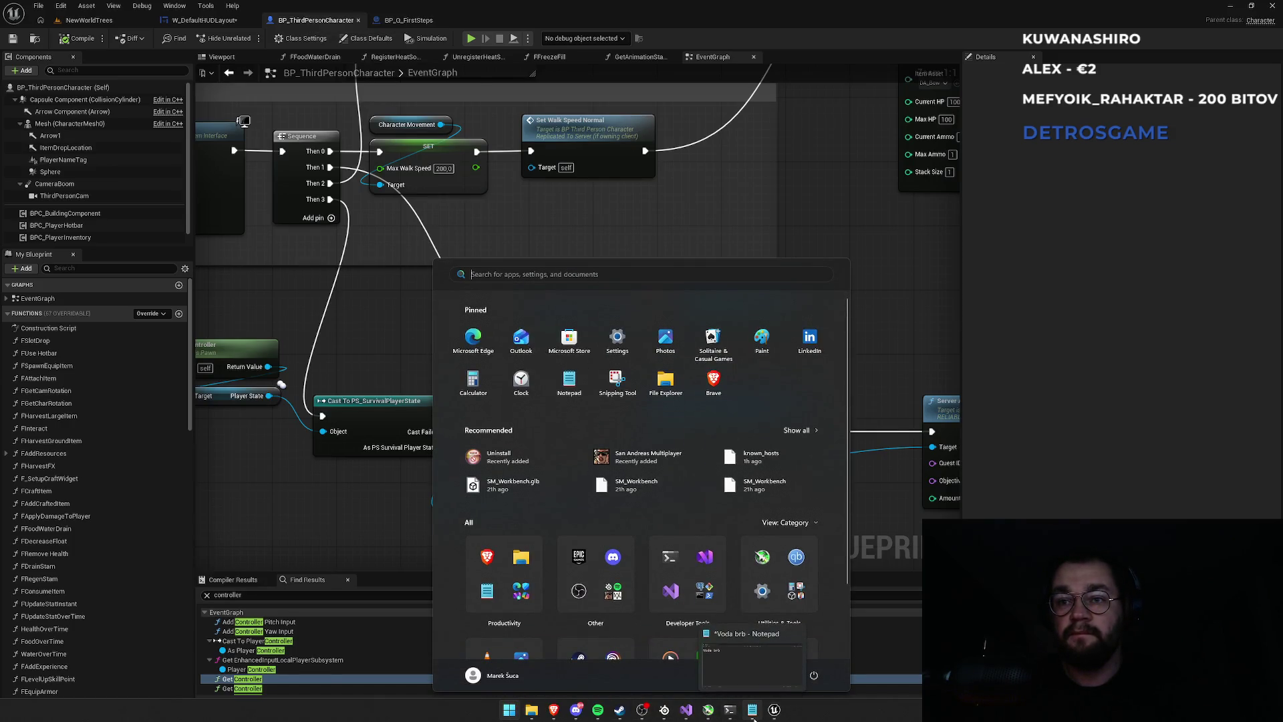
pyautogui.click(770, 714)
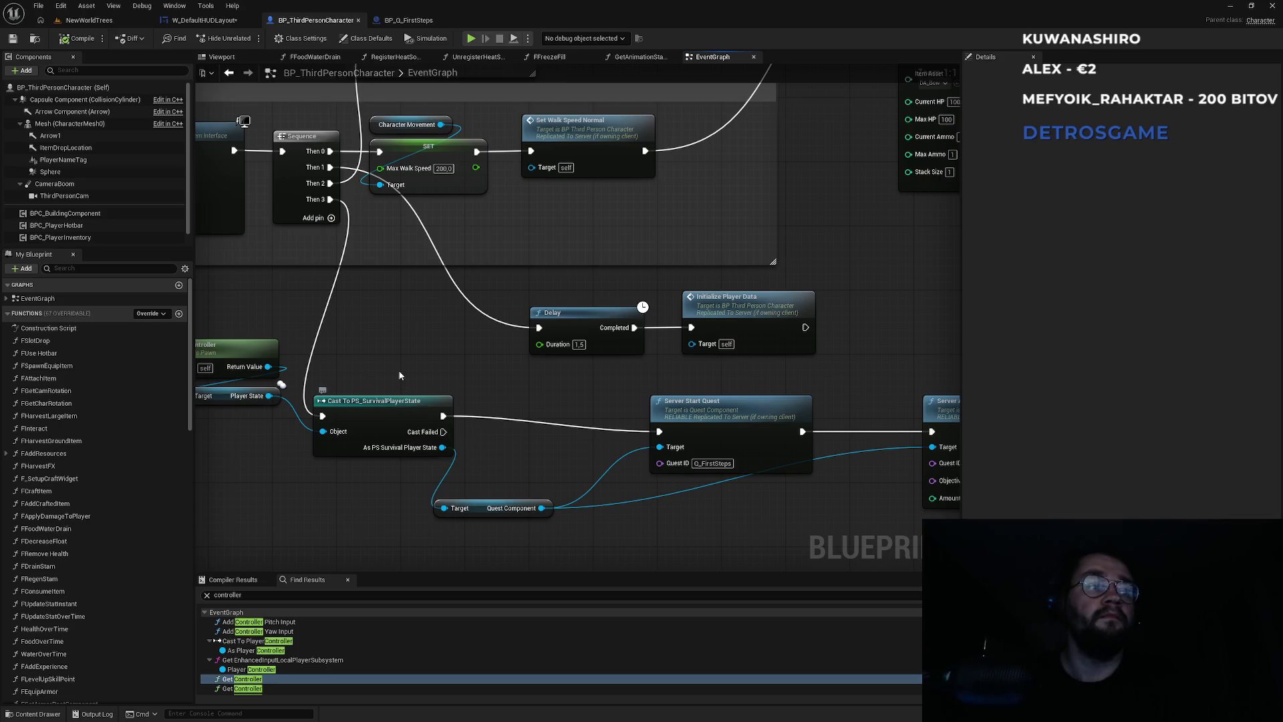
pyautogui.click(214, 22)
pyautogui.click(89, 20)
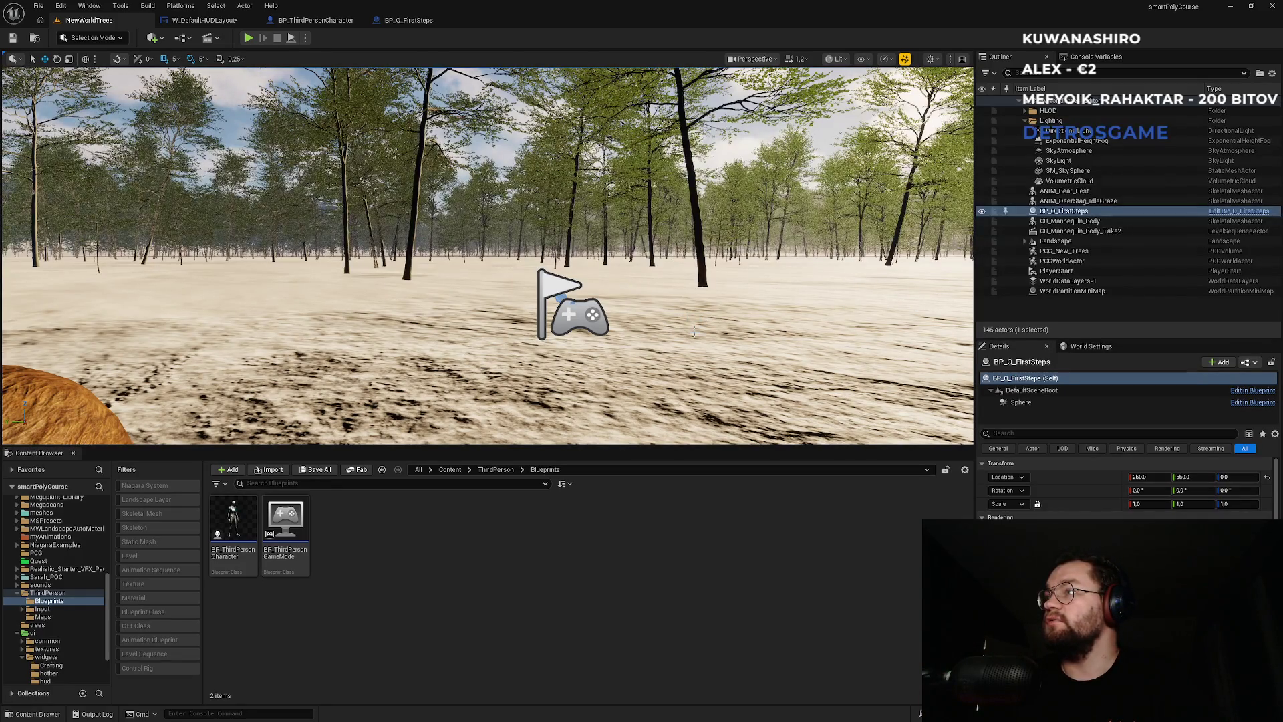
pyautogui.press('super')
pyautogui.click(686, 710)
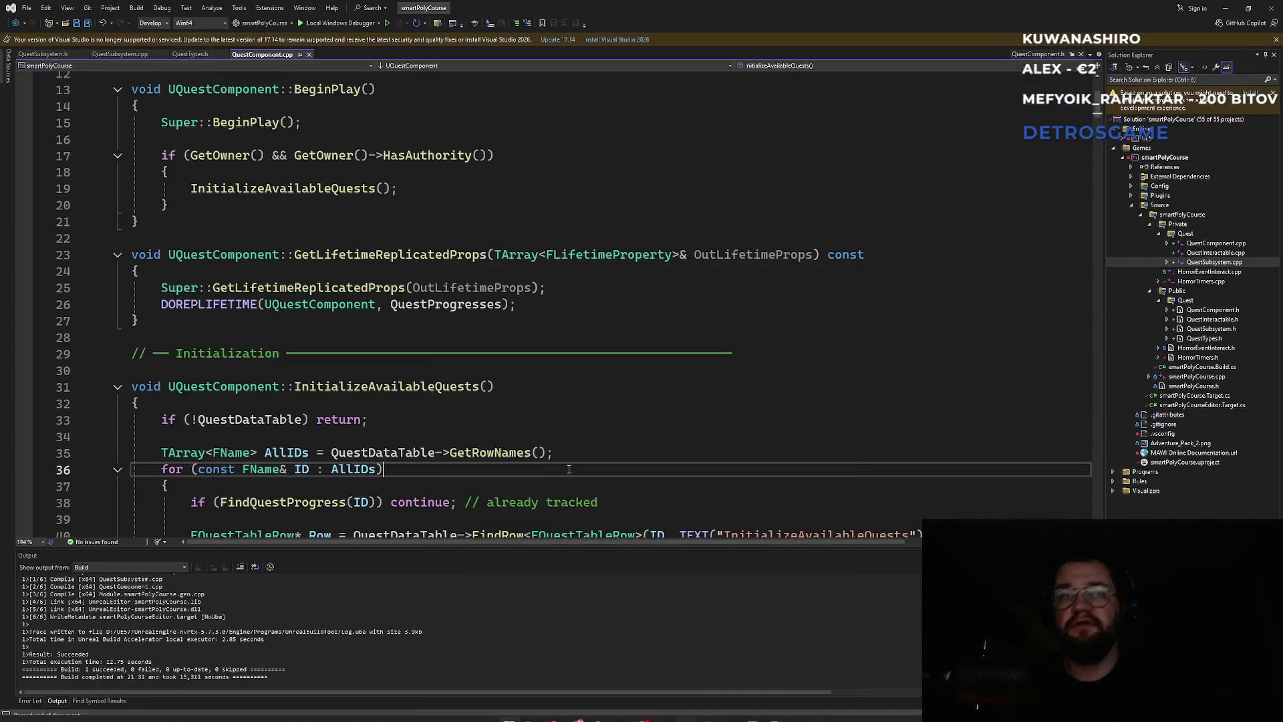
# Step: Search 'onrep' to reach OnRep_QuestProgresses in QuestComponent.cpp and select its body
pyautogui.click(430, 214)
pyautogui.hotkey('ctrl', 'f')
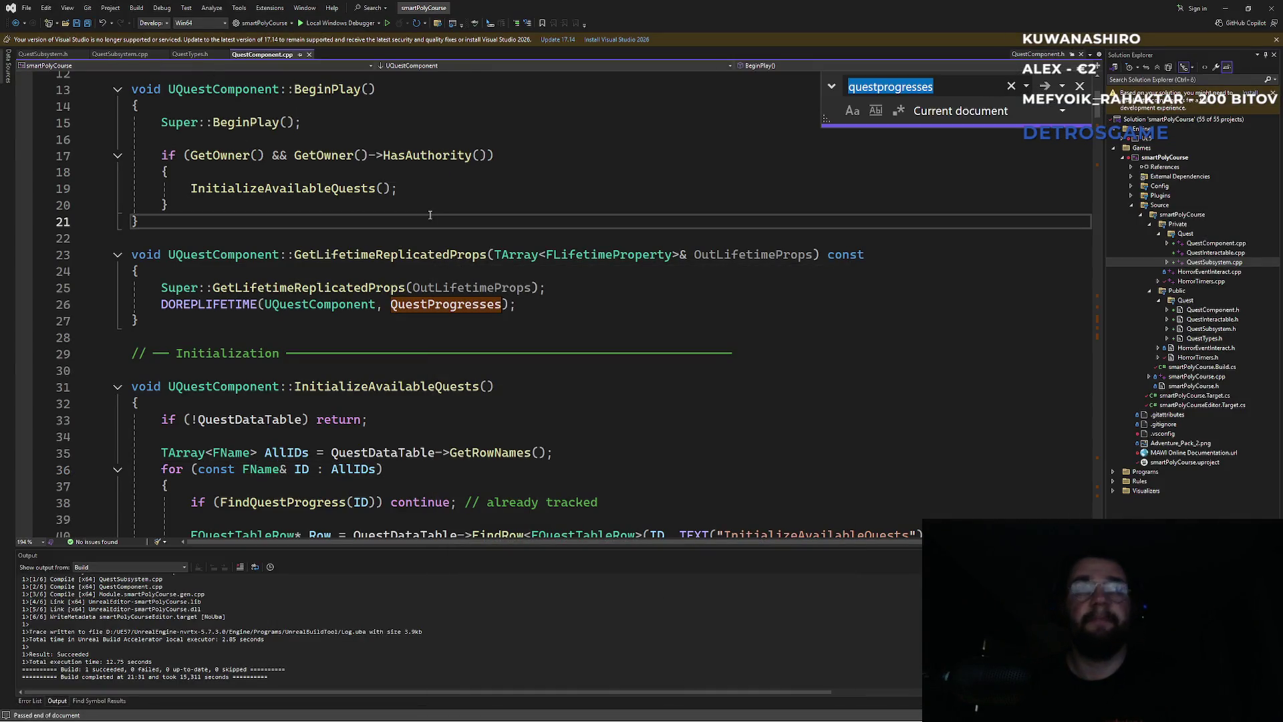
pyautogui.write('onrep')
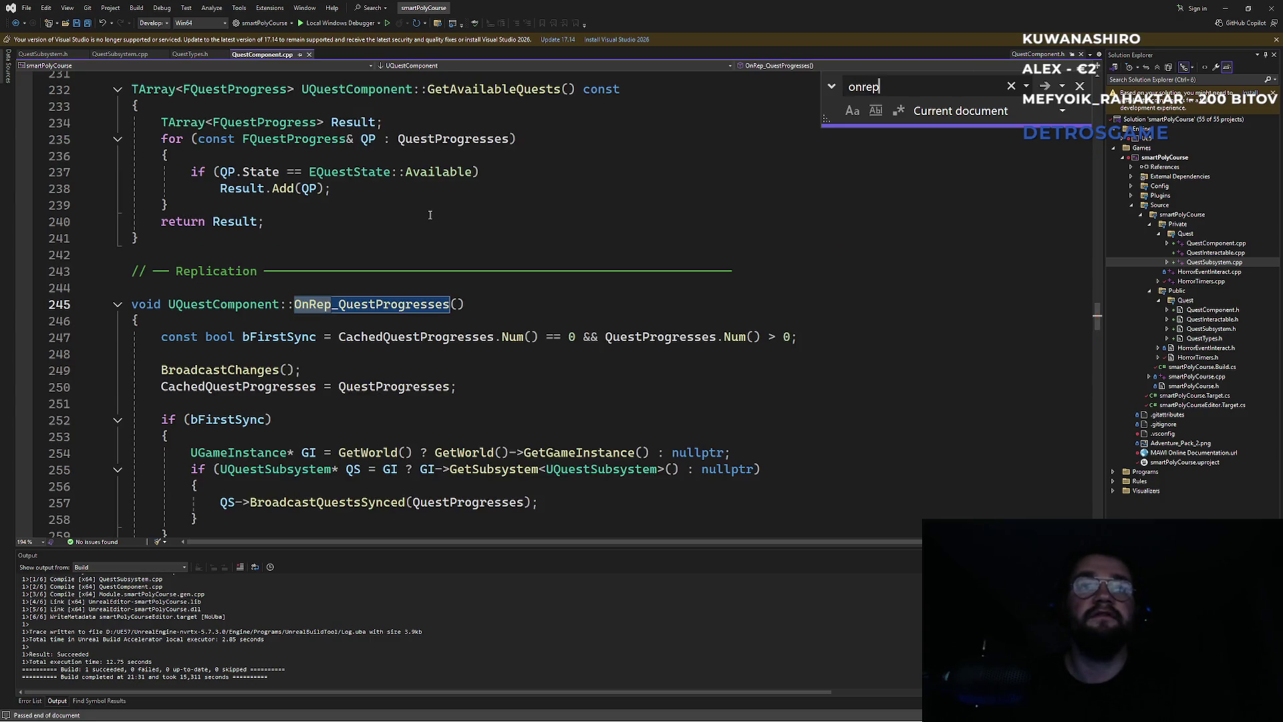
pyautogui.press('Escape')
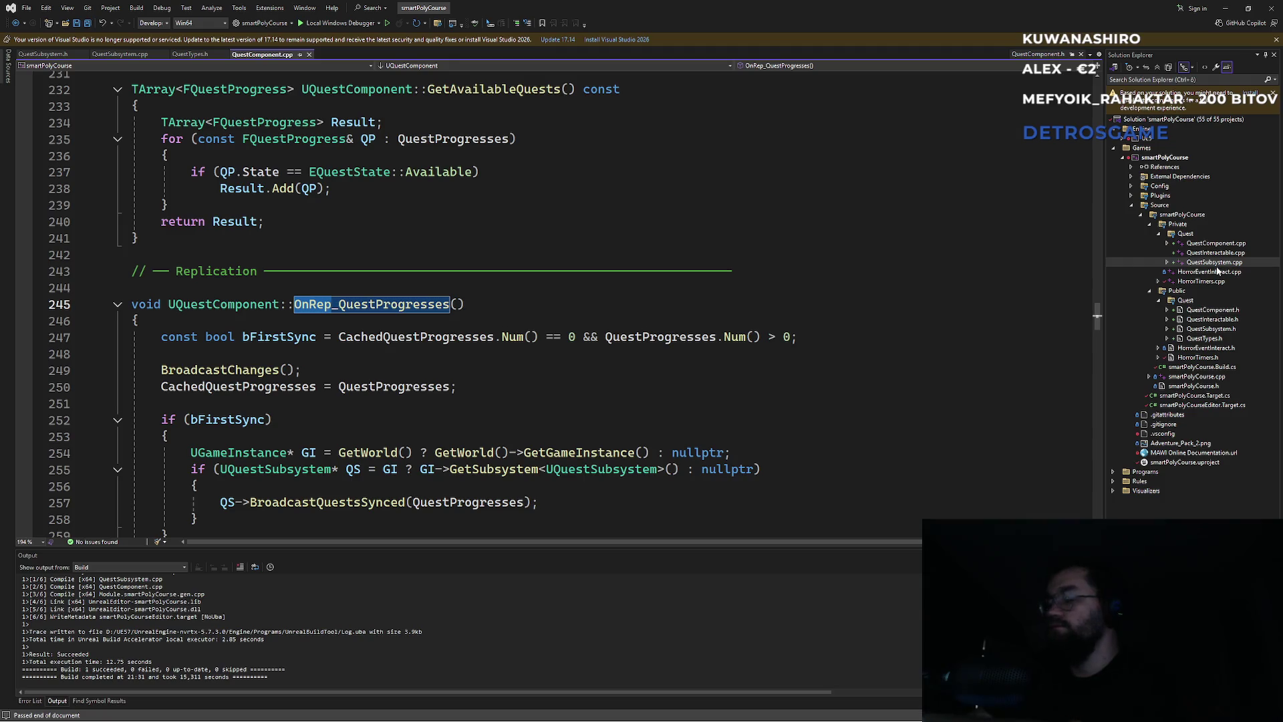
pyautogui.click(657, 353)
pyautogui.scroll(-2, 445, 420)
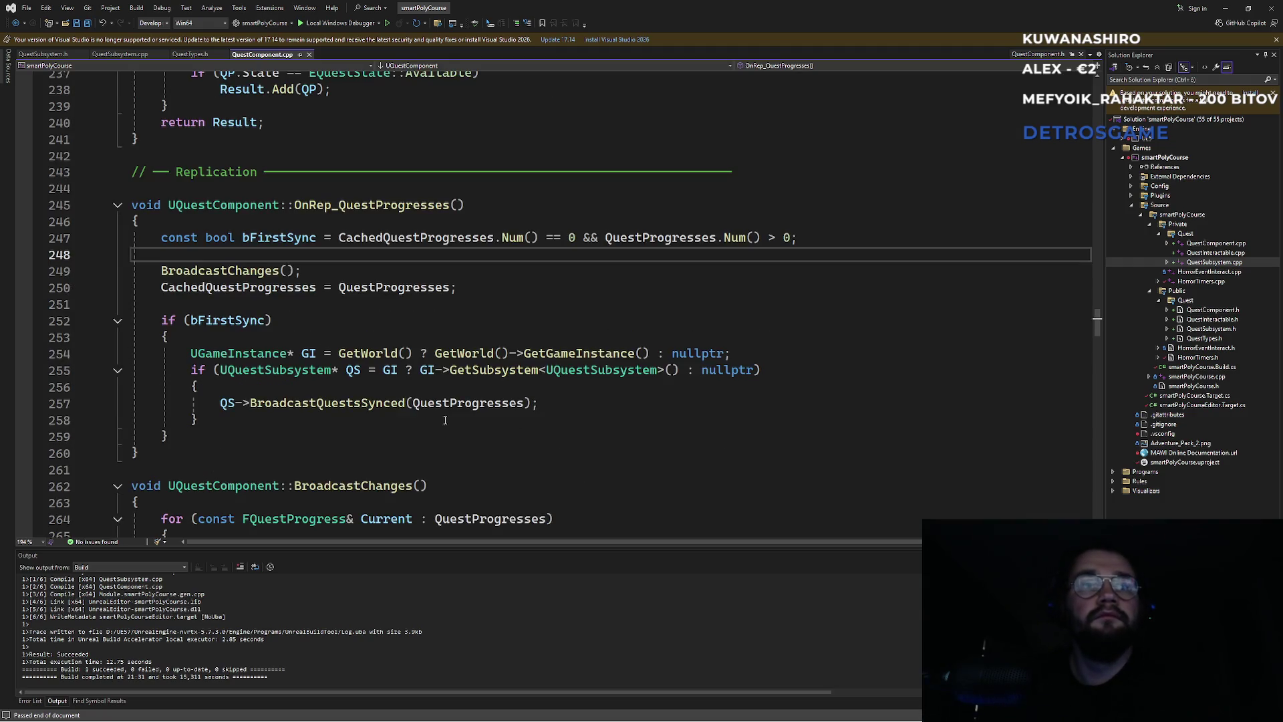
pyautogui.doubleClick(361, 207)
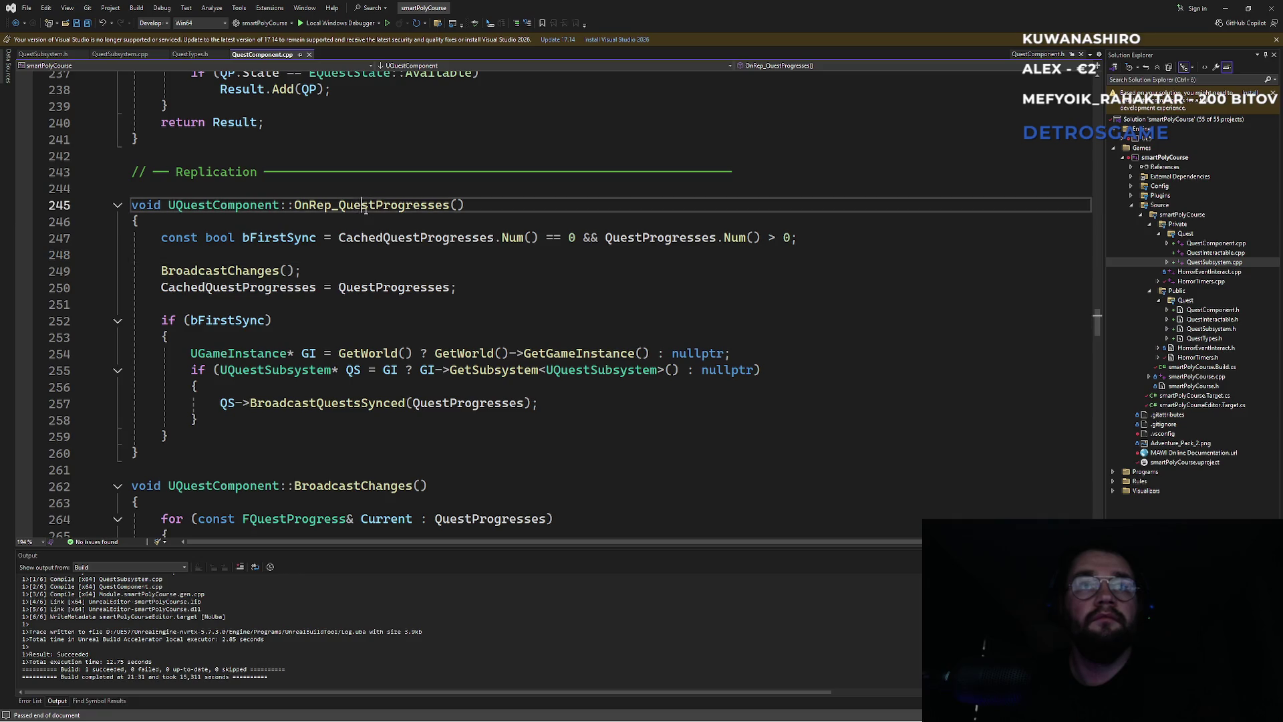
pyautogui.click(381, 259)
pyautogui.moveTo(372, 239)
pyautogui.mouseDown()
pyautogui.moveTo(441, 408)
pyautogui.moveTo(201, 428)
pyautogui.mouseUp()
pyautogui.click(462, 433)
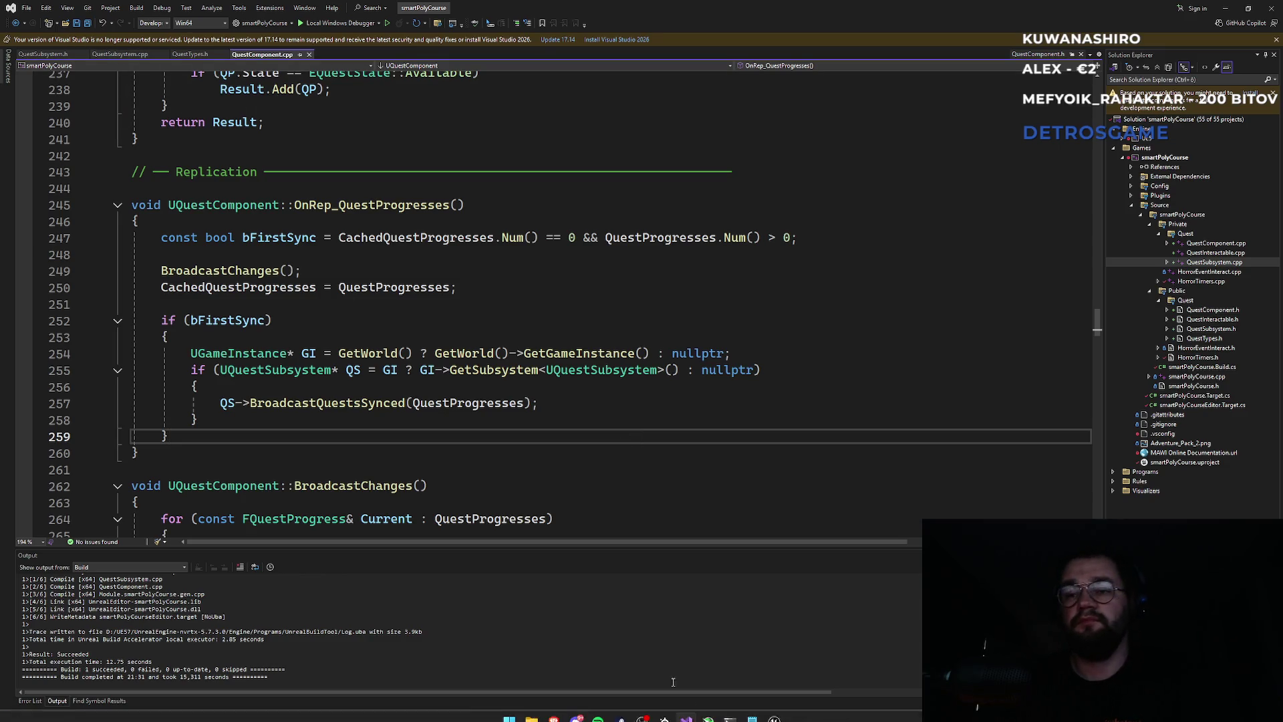
pyautogui.moveTo(764, 719)
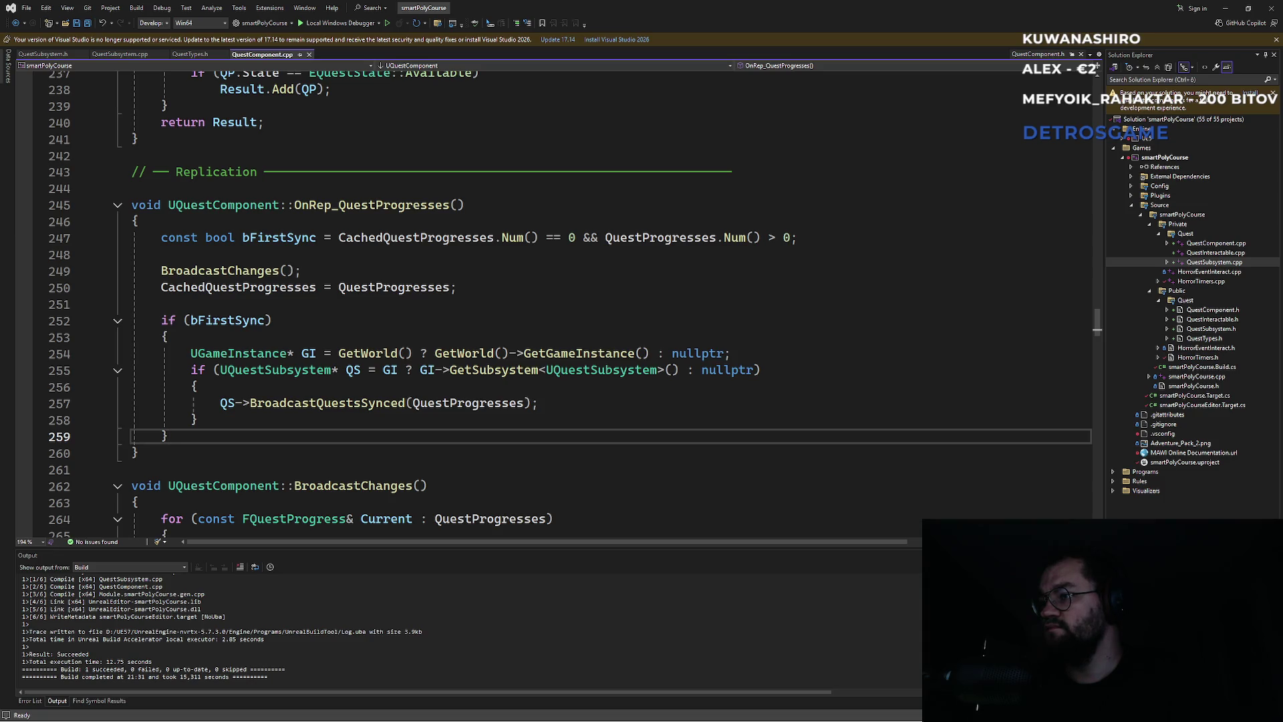
pyautogui.hotkey('alt', 'Tab')
pyautogui.click(587, 446)
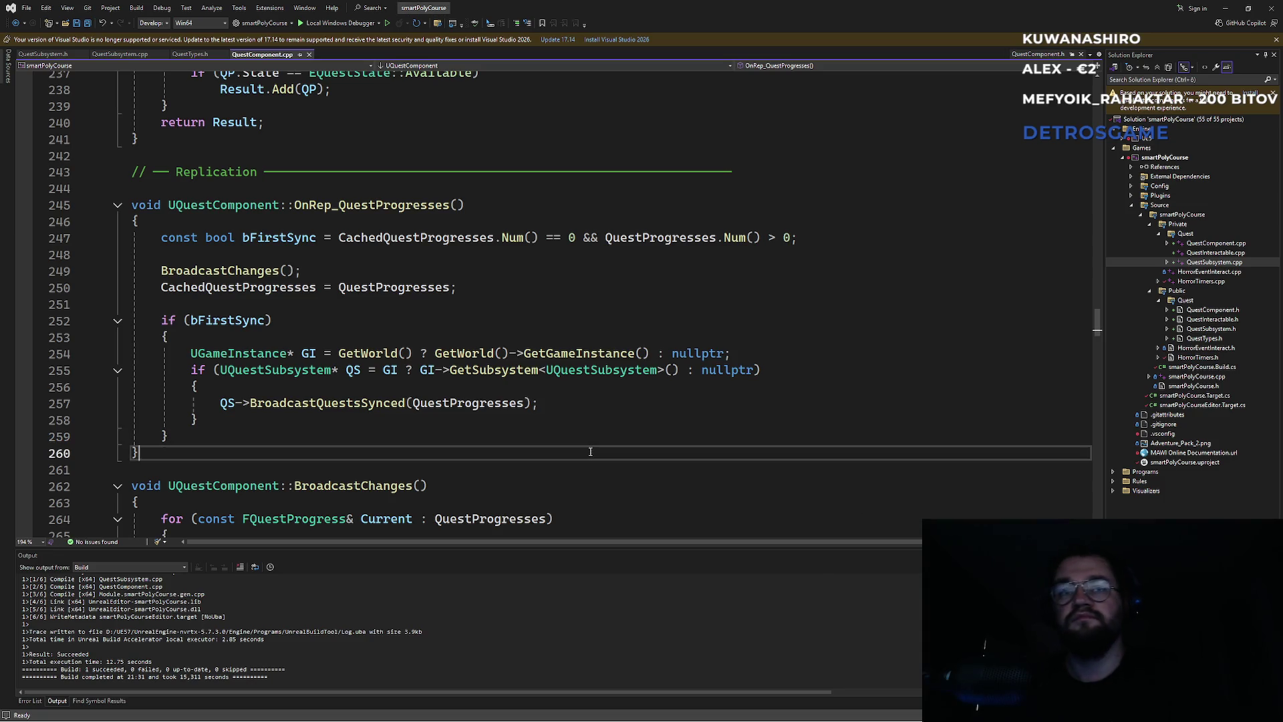
# Step: Search 'onquestssync' in QuestSubsystem.h to reach the FOnQuestsSynced declaration on line 54
pyautogui.hotkey('ctrl', 'f')
pyautogui.write('on')
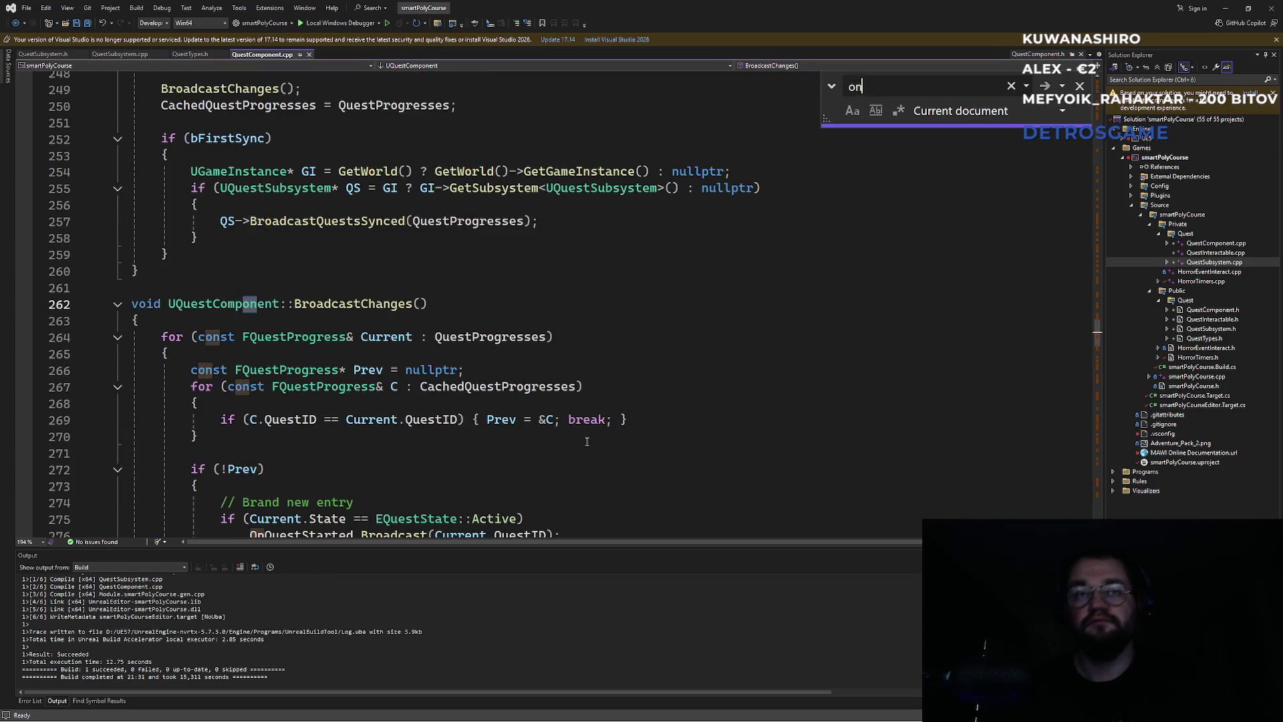
pyautogui.write('questsyn')
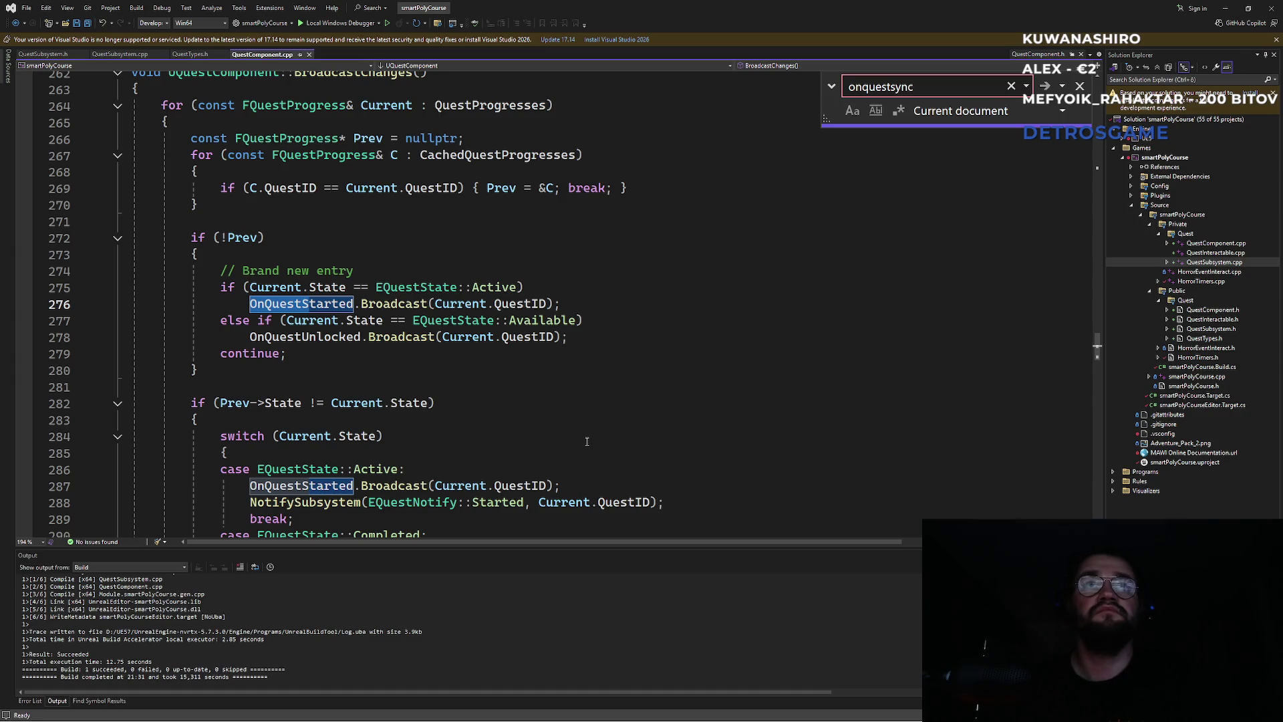
pyautogui.write('c')
pyautogui.hotkey('ctrl', 'a')
pyautogui.hotkey('ctrl', 'Tab')
pyautogui.hotkey('ctrl', 'f')
pyautogui.write('questprogresses')
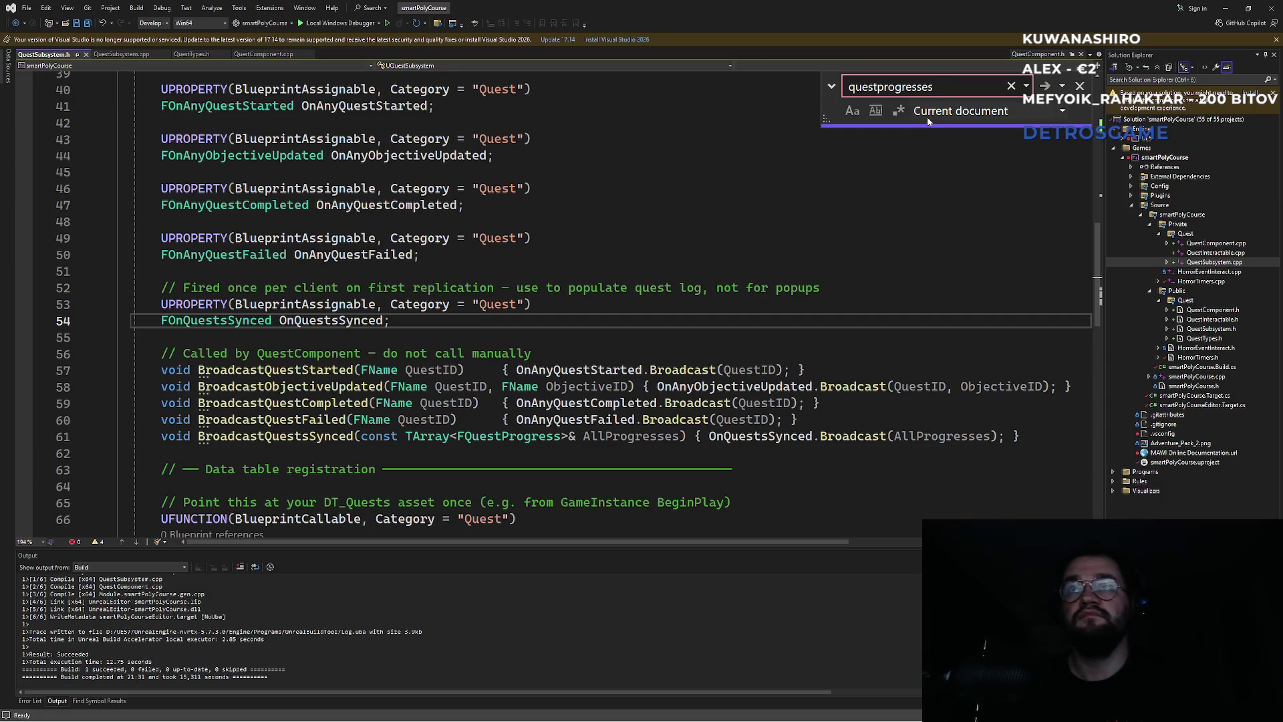
pyautogui.hotkey('ctrl', 'a')
pyautogui.write('onquestss')
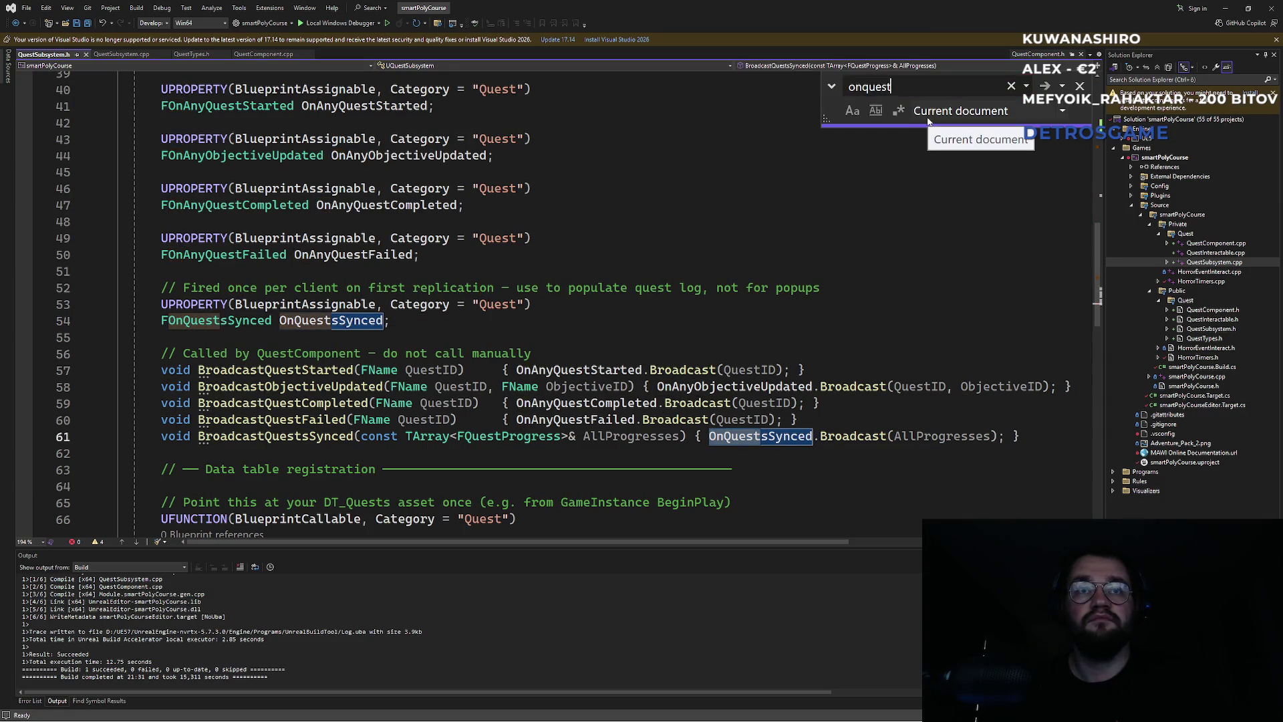
pyautogui.write('ync')
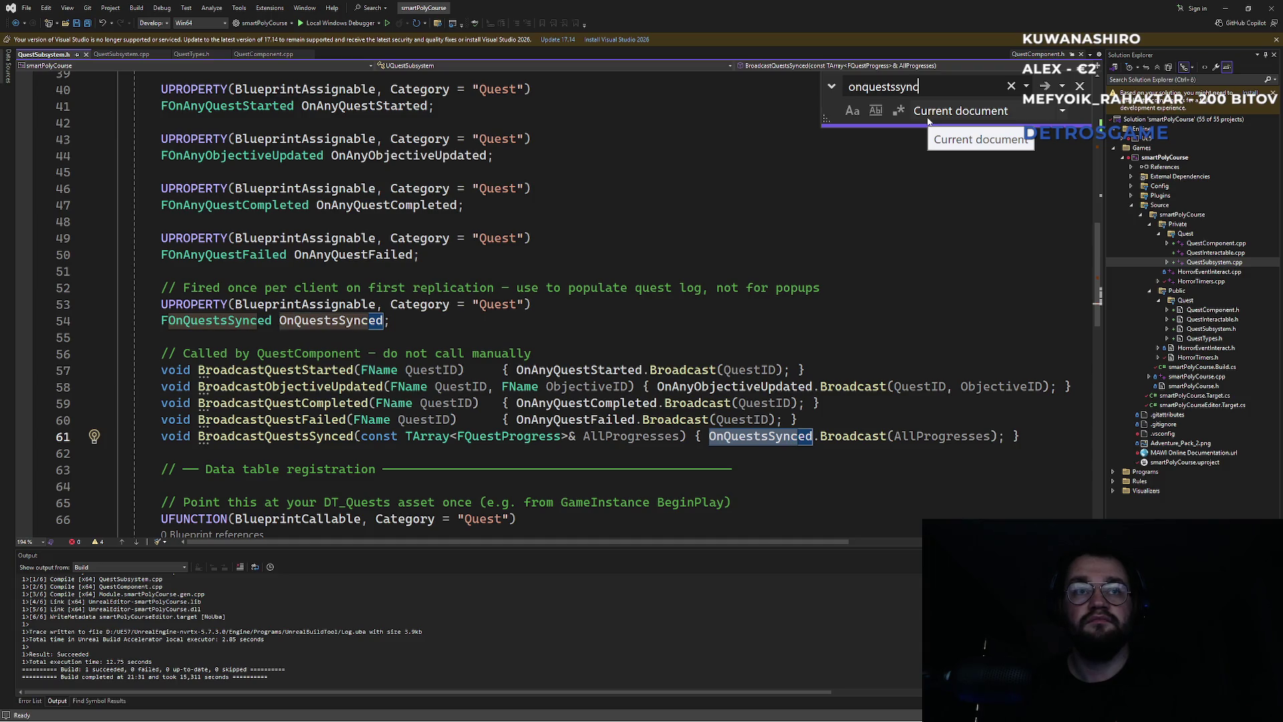
pyautogui.press('Return')
pyautogui.press('Return')
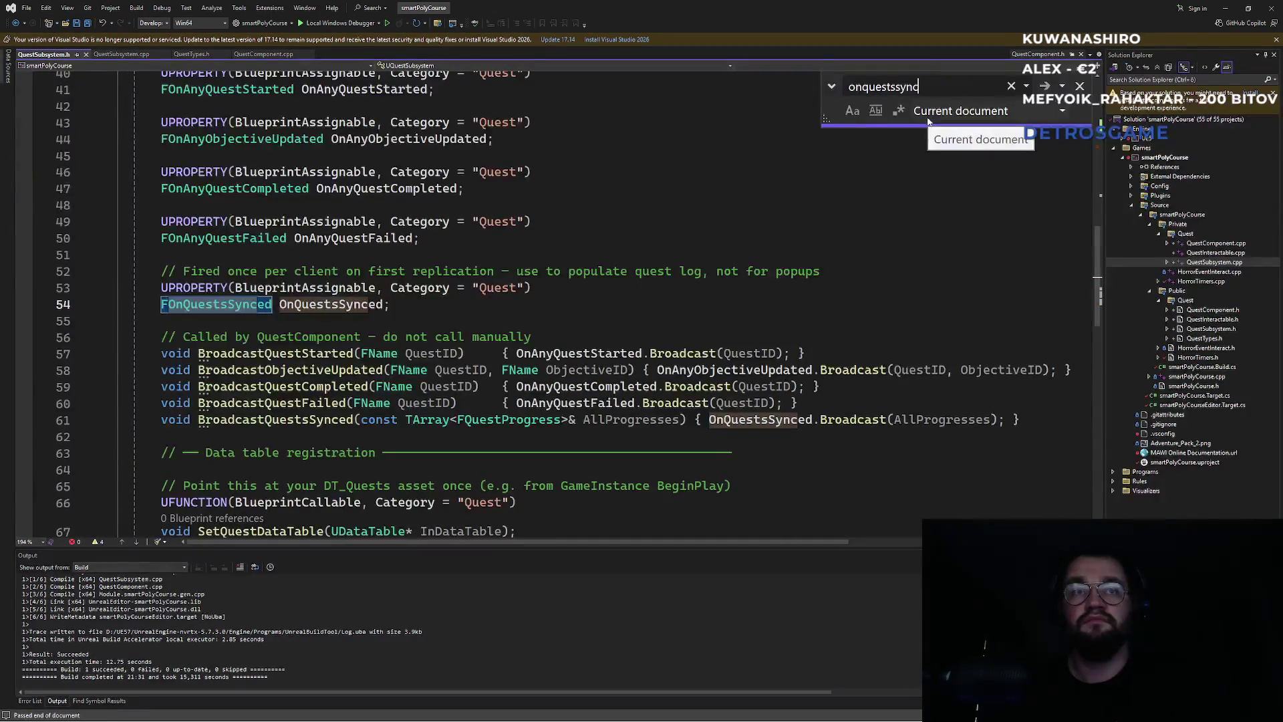
pyautogui.press('Return')
pyautogui.press('Escape')
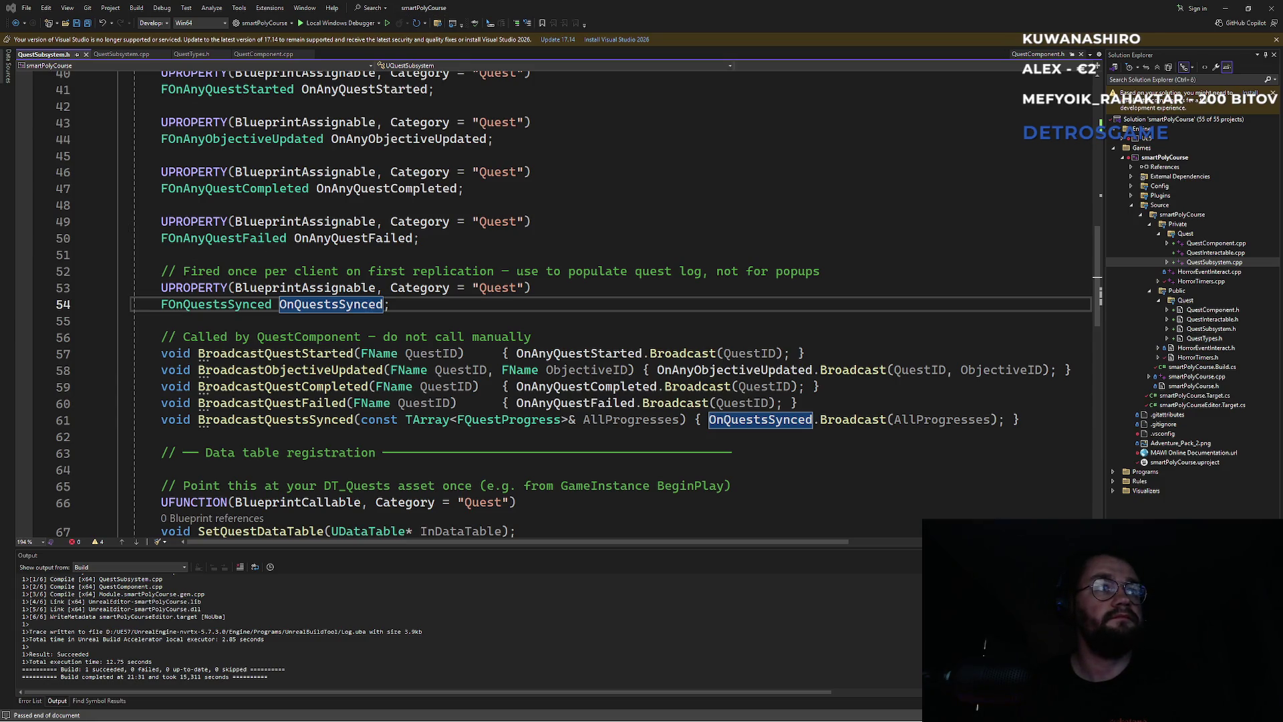
# Step: Read through GetQuestComponent and FindRow in QuestSubsystem.cpp
pyautogui.click(404, 259)
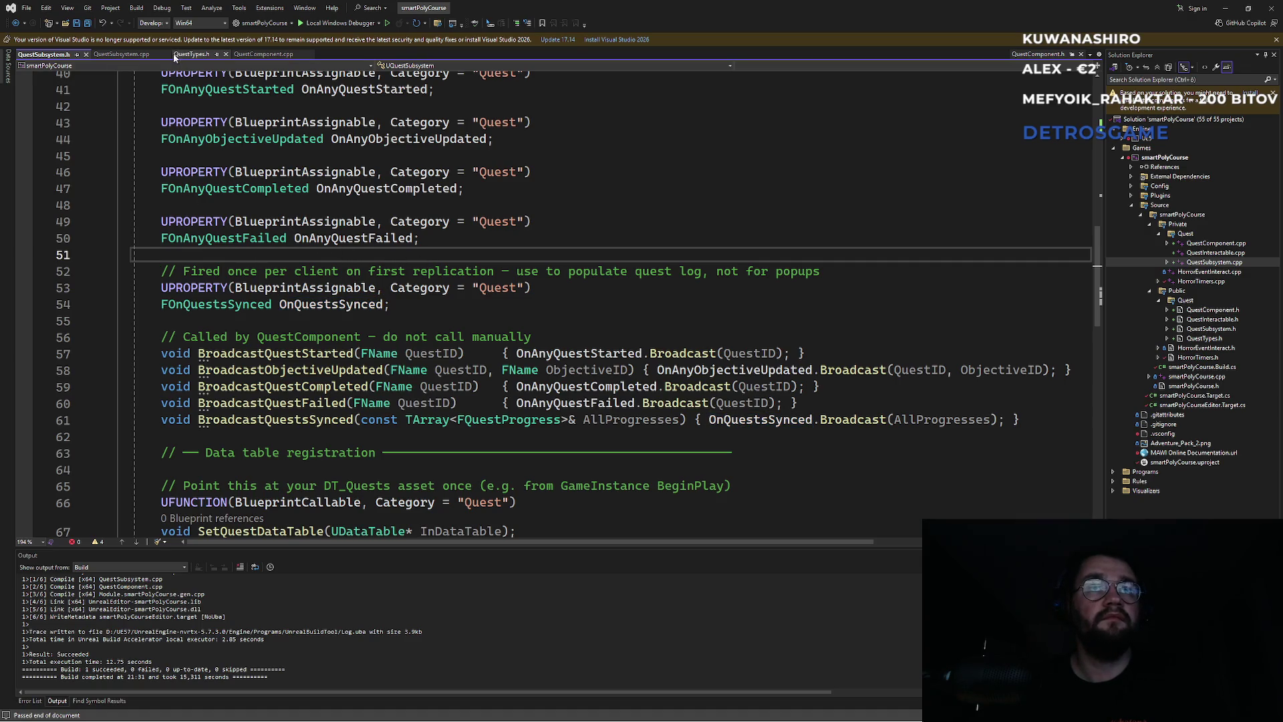
pyautogui.click(120, 54)
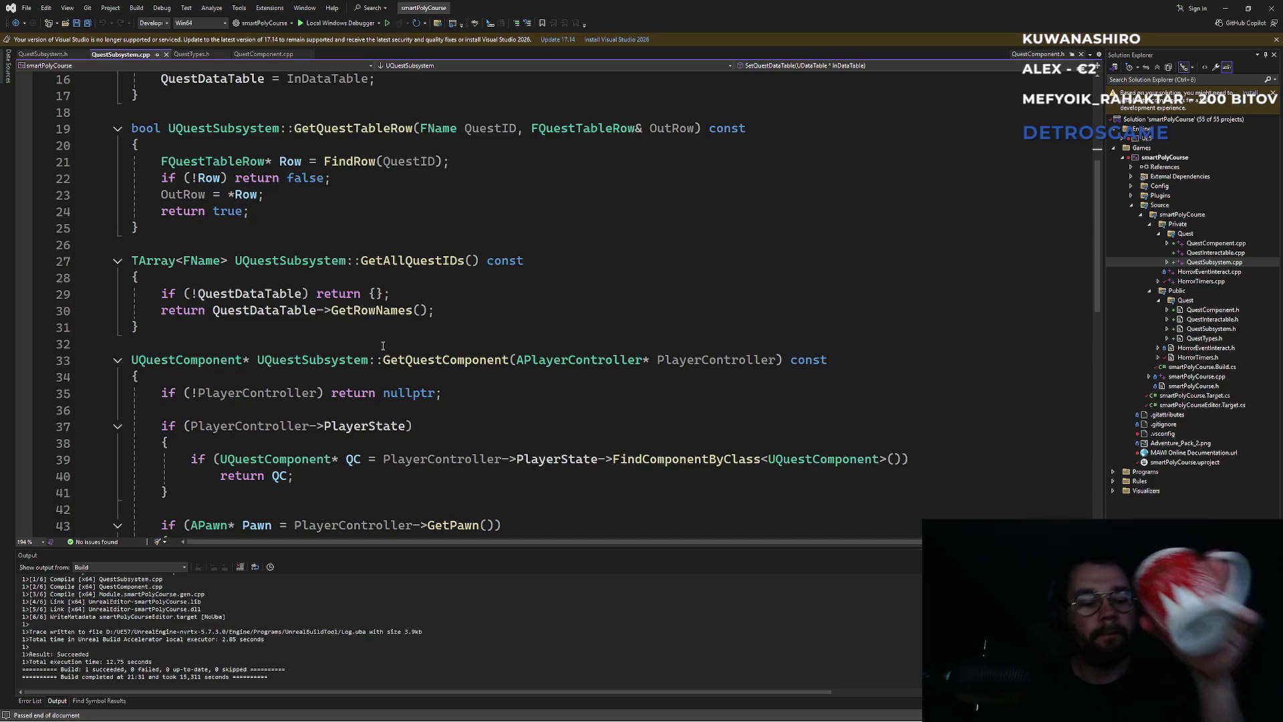
pyautogui.moveTo(366, 314)
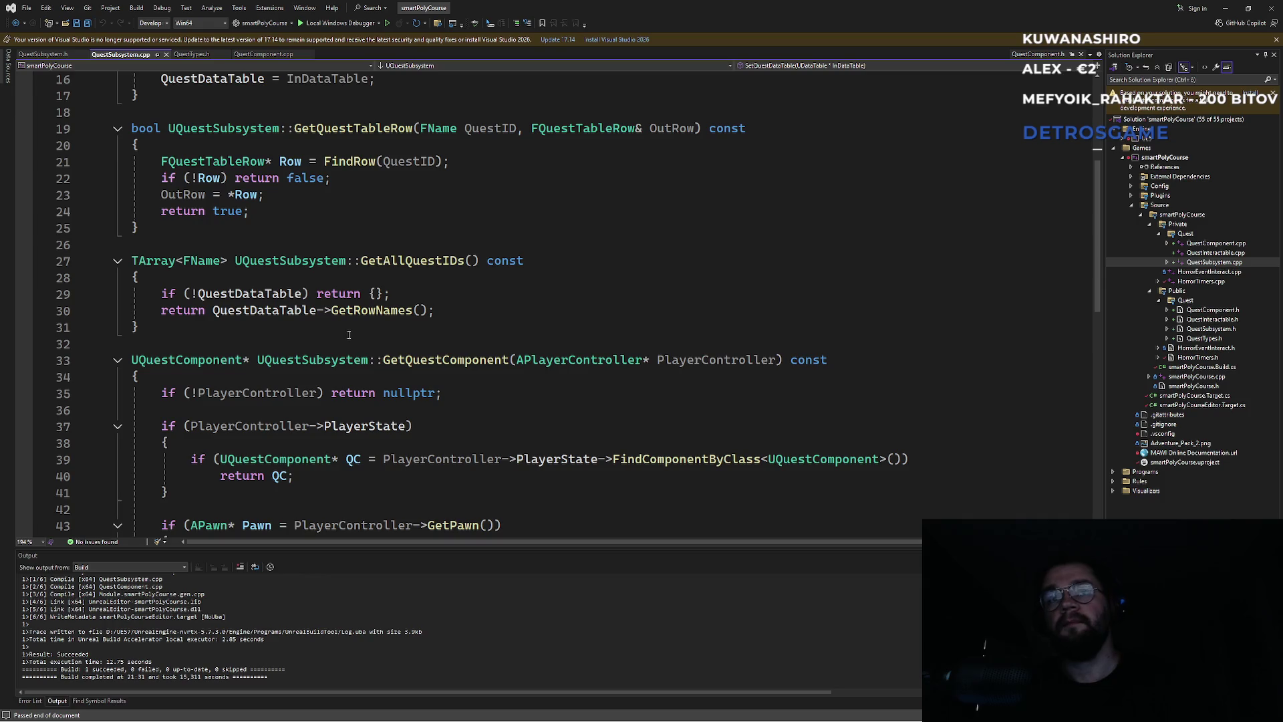
pyautogui.click(451, 394)
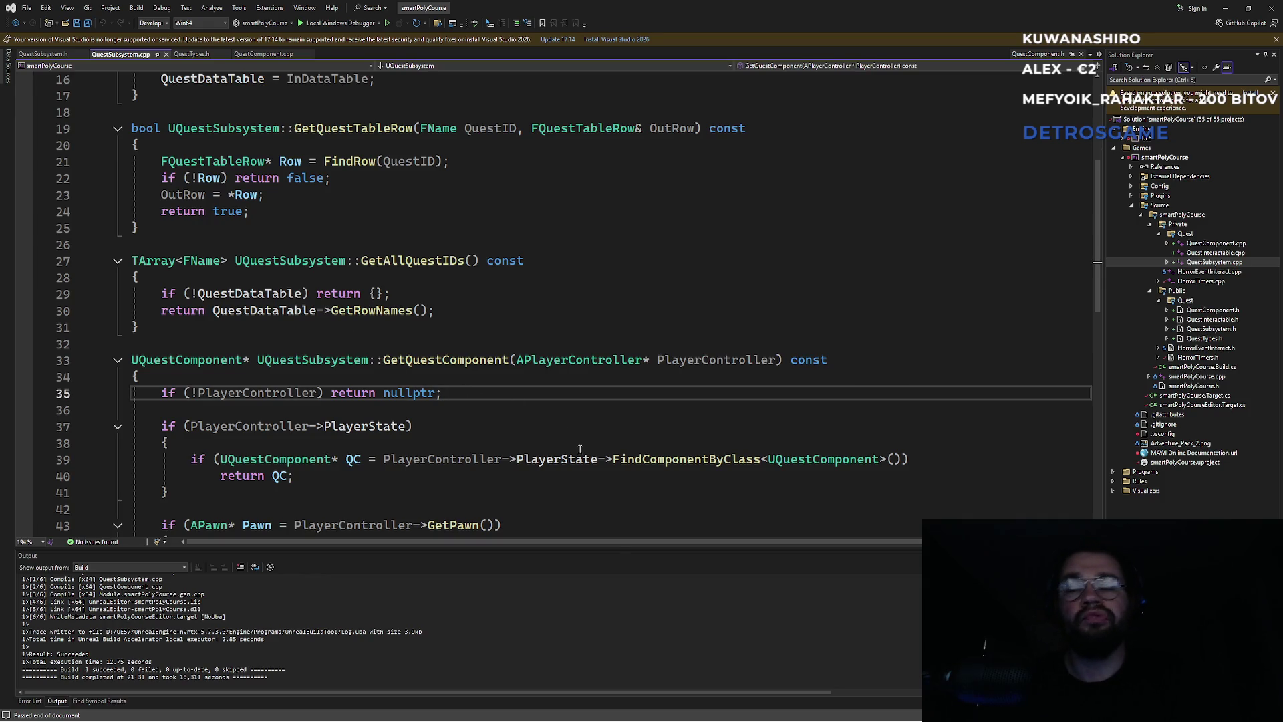
pyautogui.moveTo(777, 715)
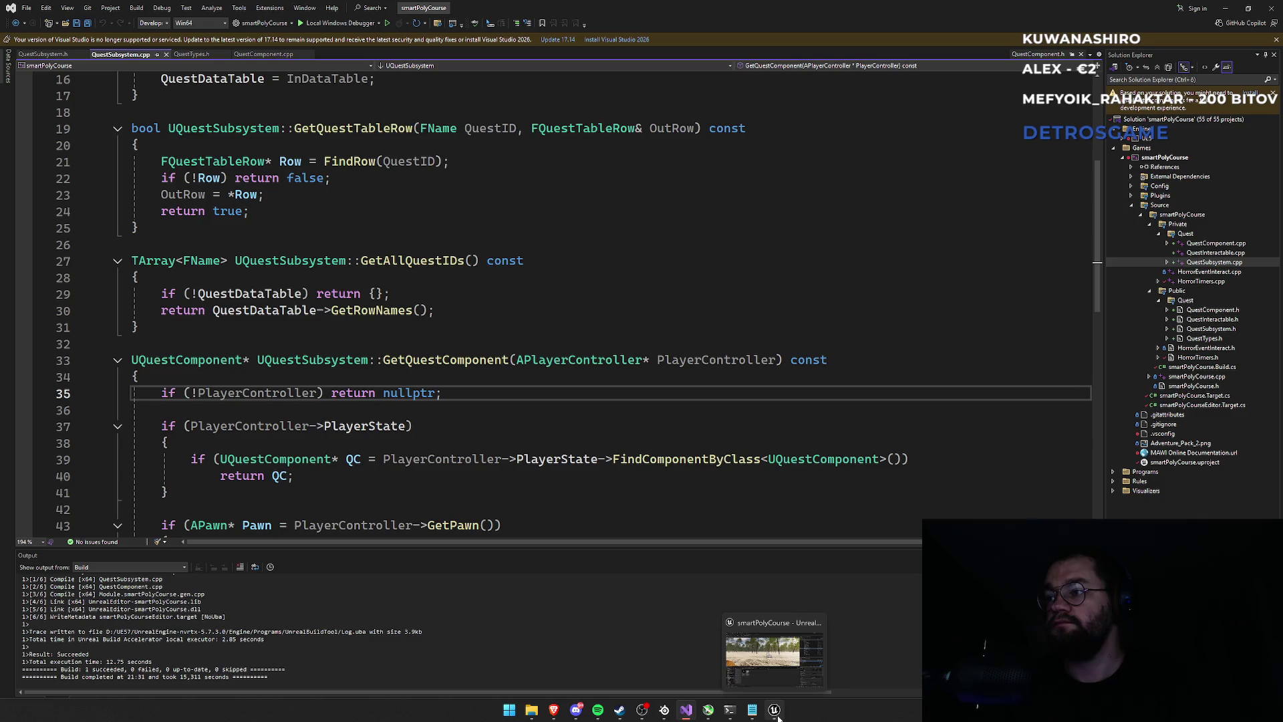
pyautogui.click(294, 475)
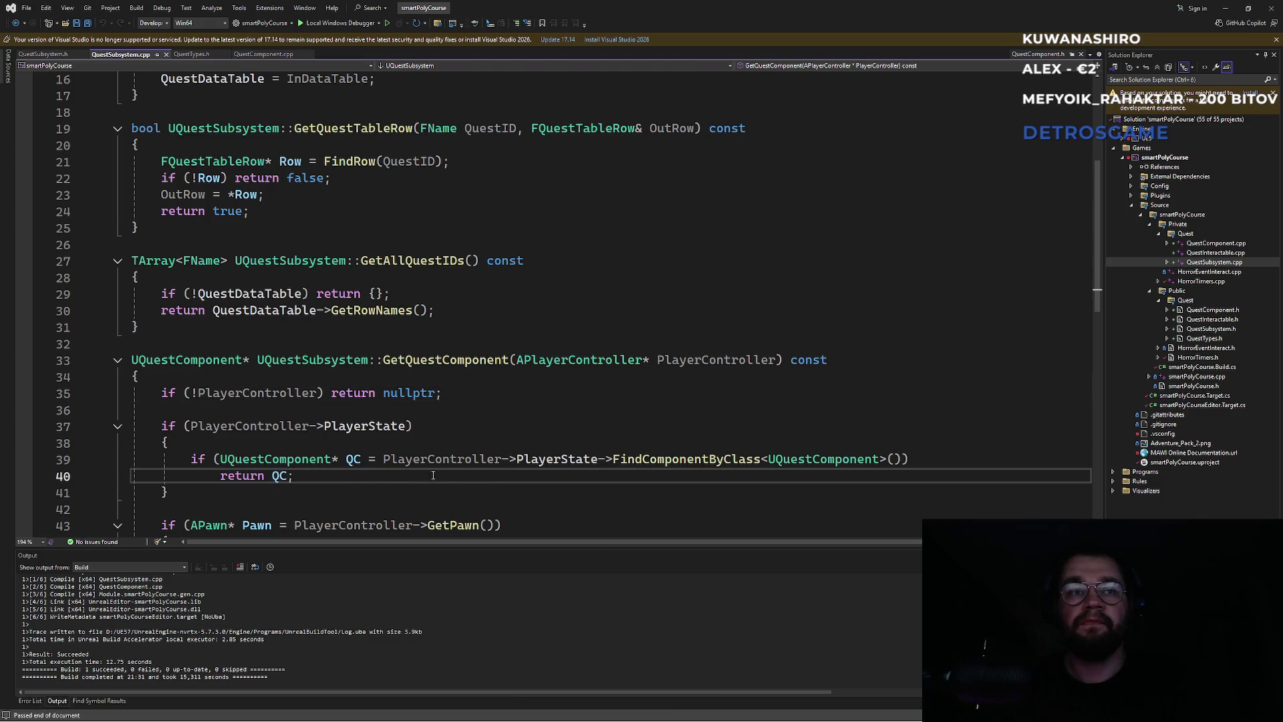
pyautogui.scroll(-1, 578, 302)
pyautogui.moveTo(403, 468)
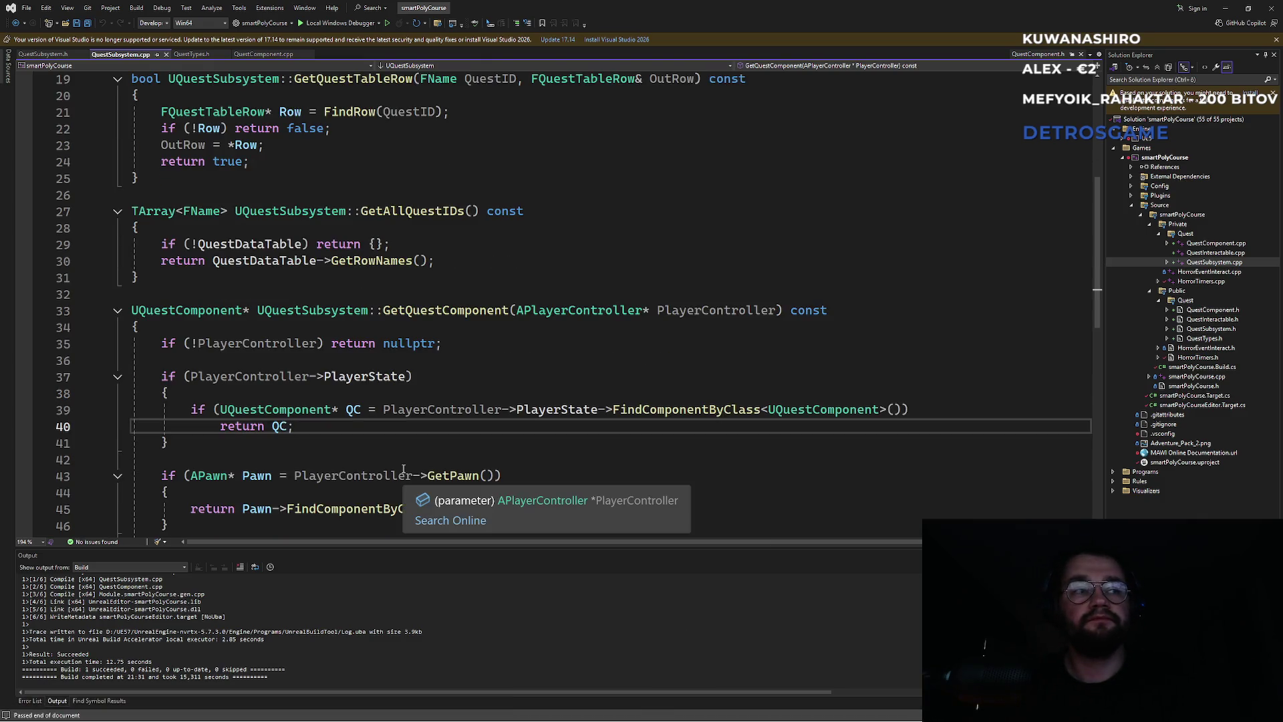
pyautogui.scroll(-4, 403, 468)
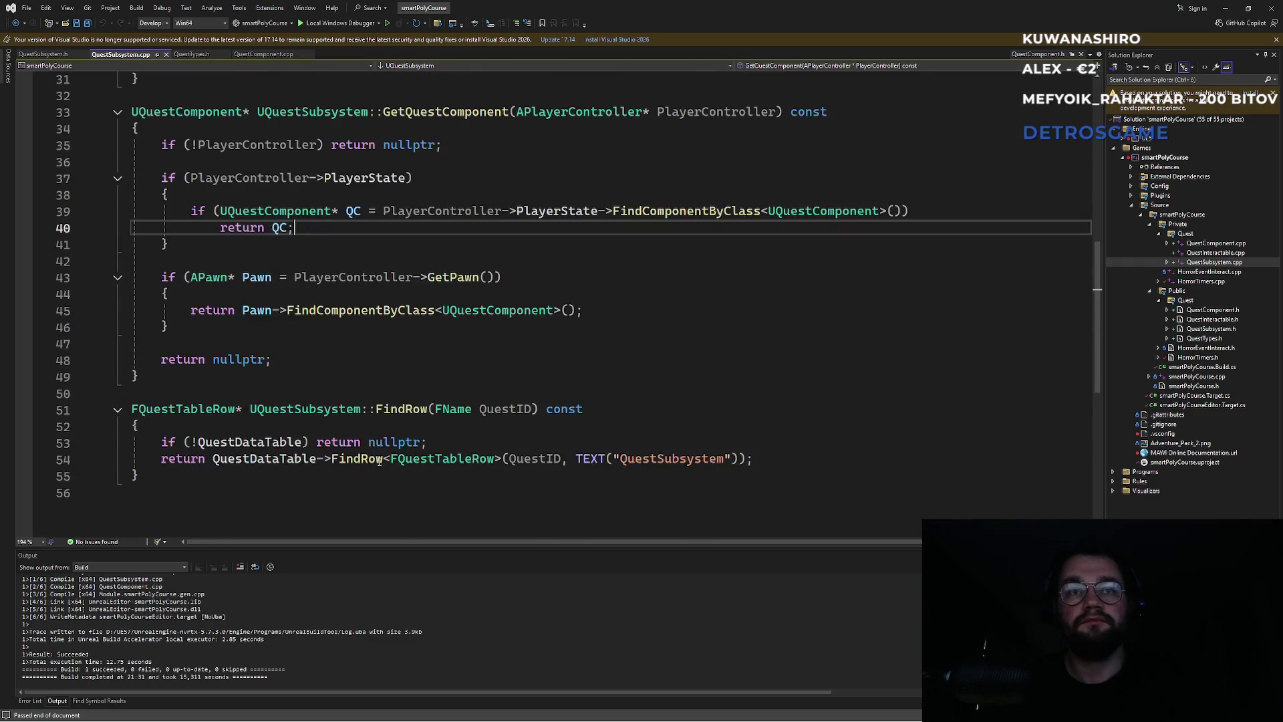
# Step: Go back to the Unreal Editor from the taskbar
pyautogui.press('super')
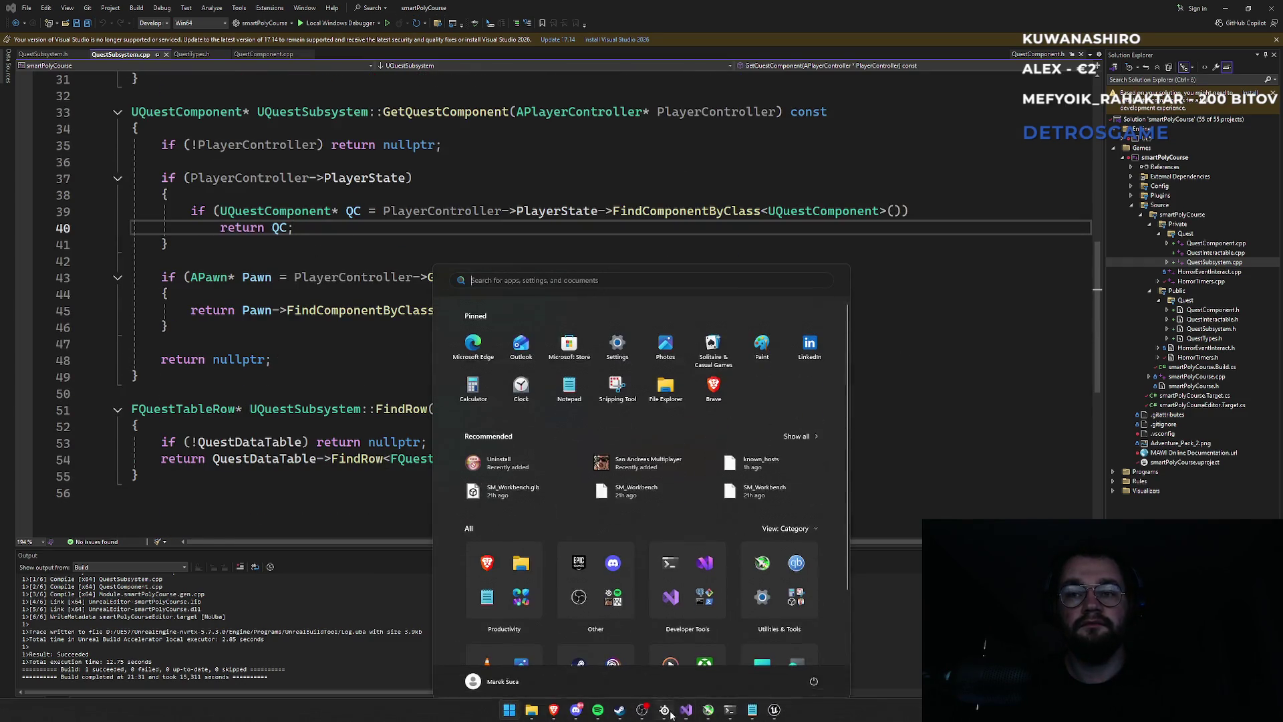
pyautogui.moveTo(776, 717)
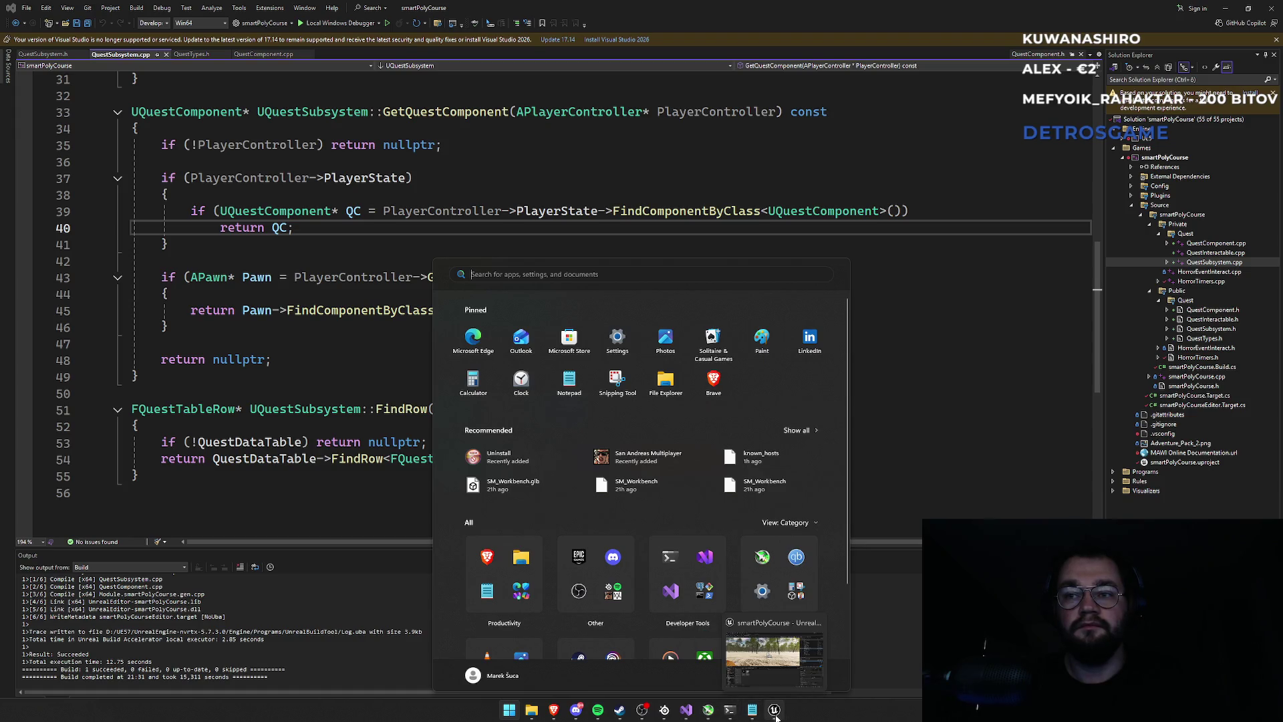
pyautogui.click(401, 502)
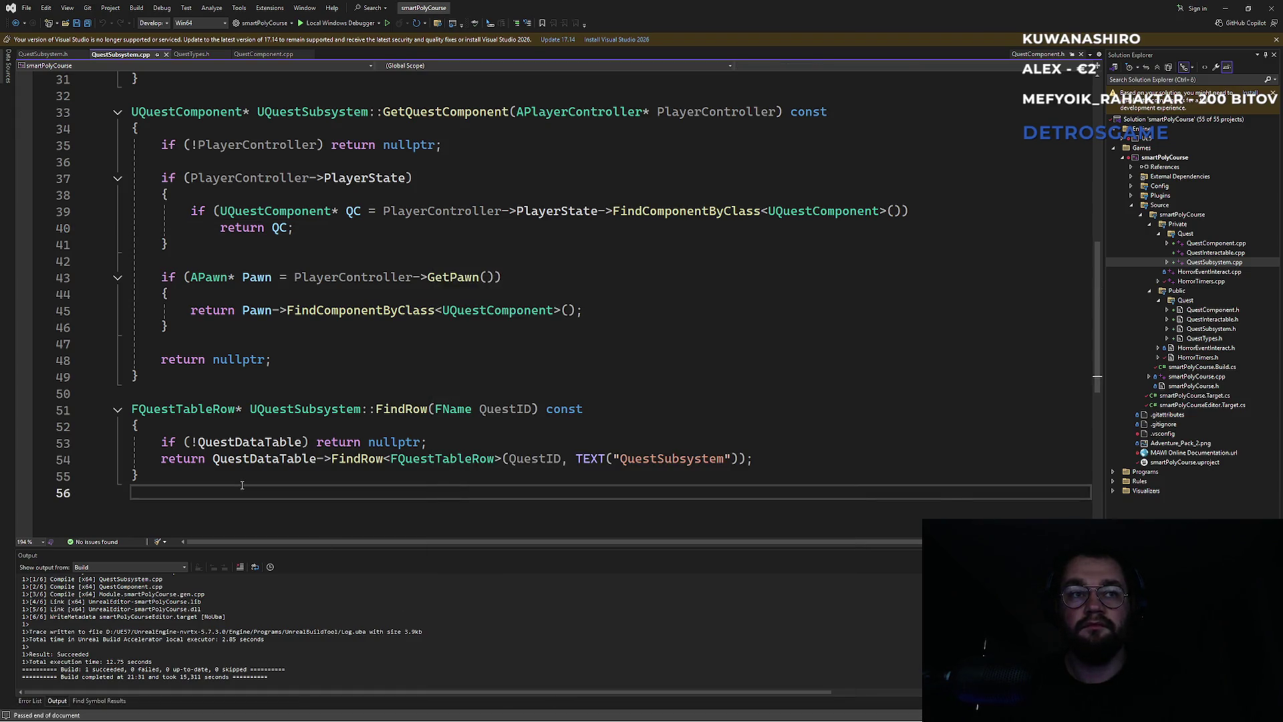
pyautogui.moveTo(636, 715)
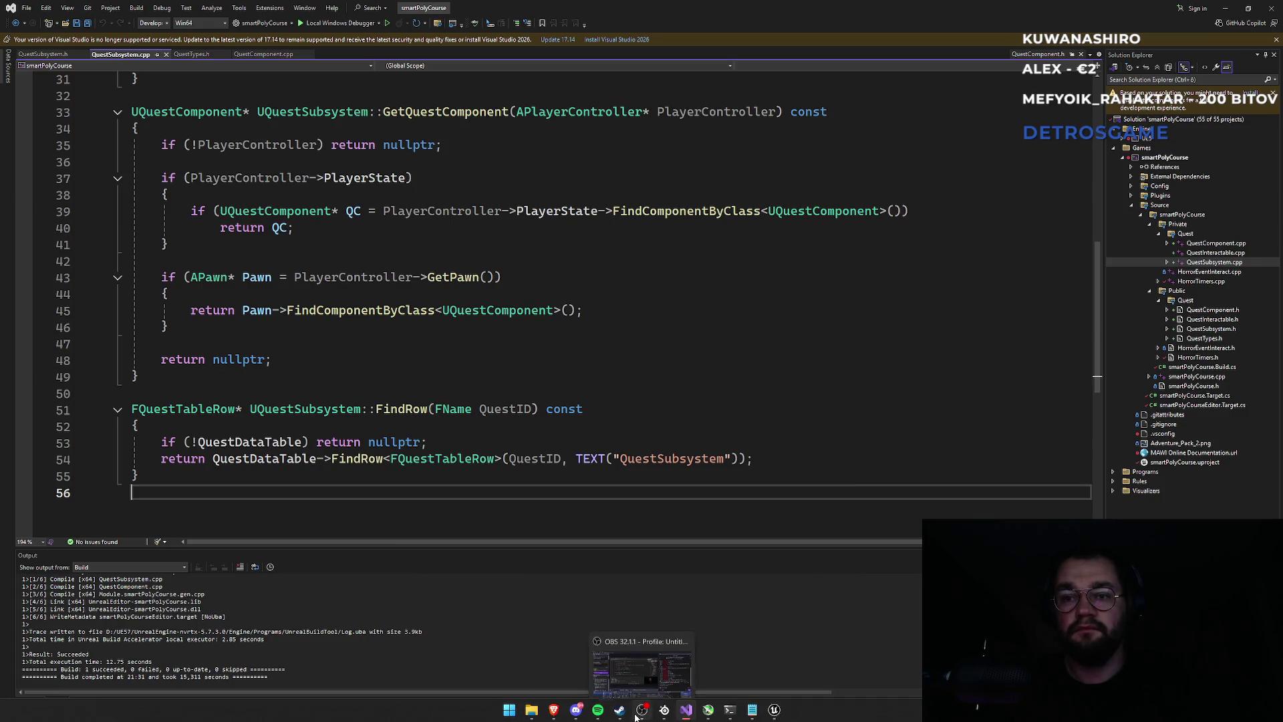
pyautogui.moveTo(554, 717)
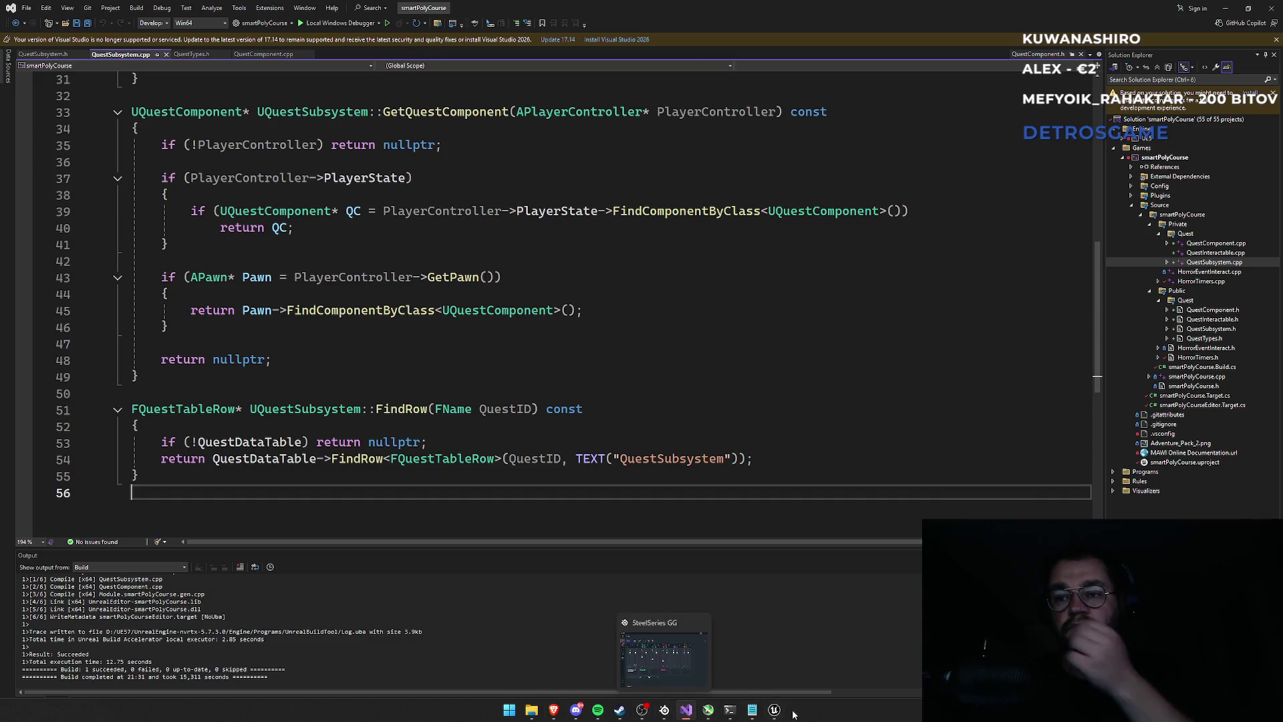
pyautogui.click(775, 710)
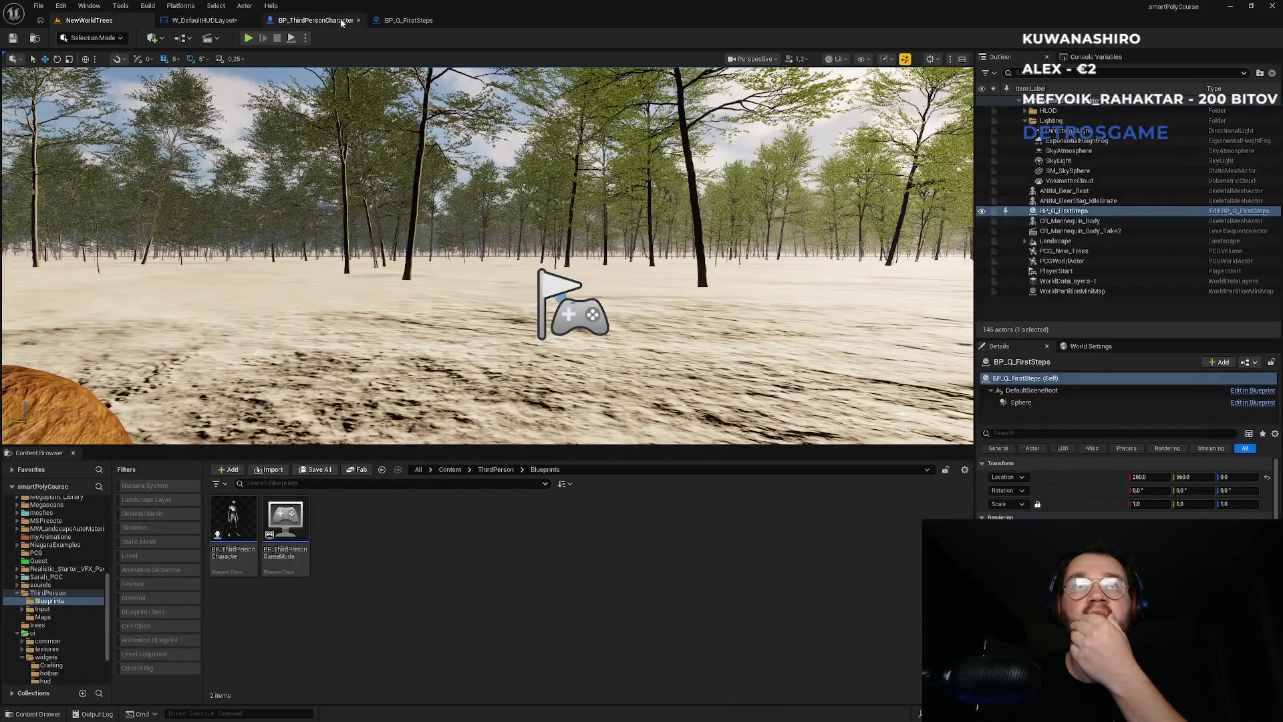
# Step: Pan BP_ThirdPersonCharacter's graph to the player controller setup nodes, then show BP_Q_FirstSteps' graph
pyautogui.click(335, 21)
pyautogui.moveTo(386, 274); pyautogui.dragTo(605, 452)
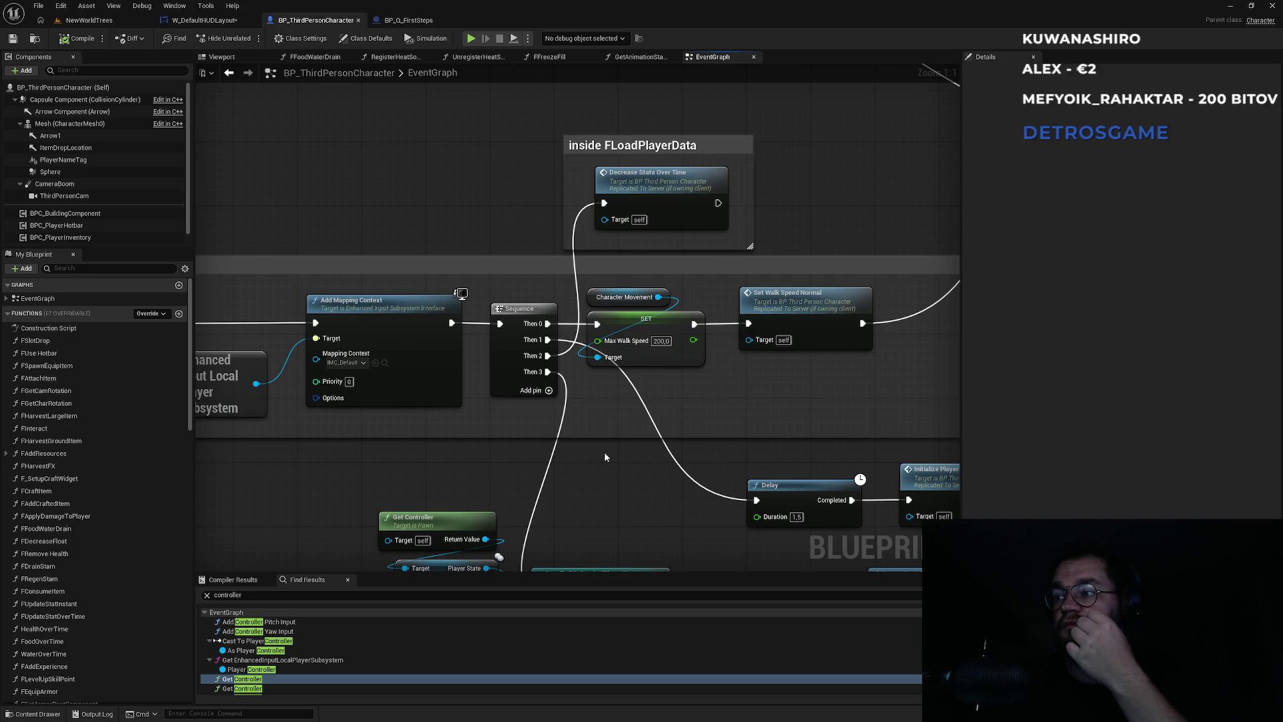
pyautogui.moveTo(571, 446)
pyautogui.mouseDown()
pyautogui.moveTo(740, 437)
pyautogui.moveTo(520, 302)
pyautogui.mouseUp()
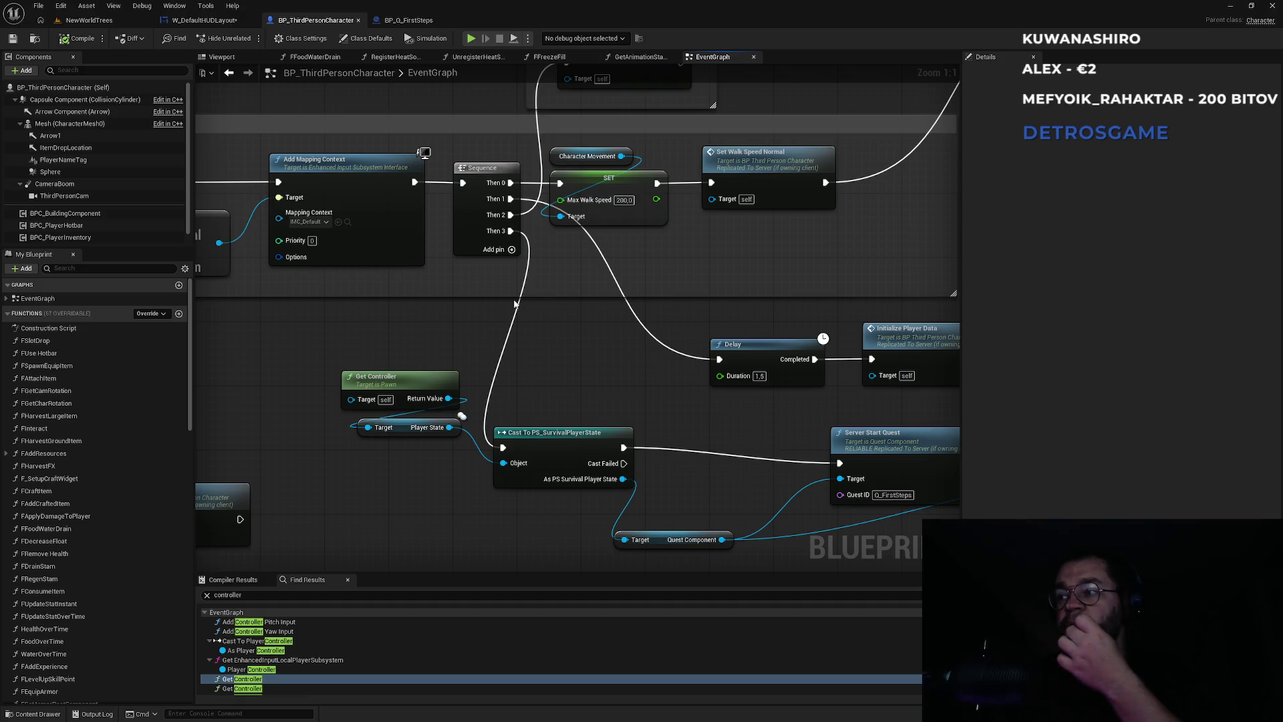
pyautogui.click(431, 25)
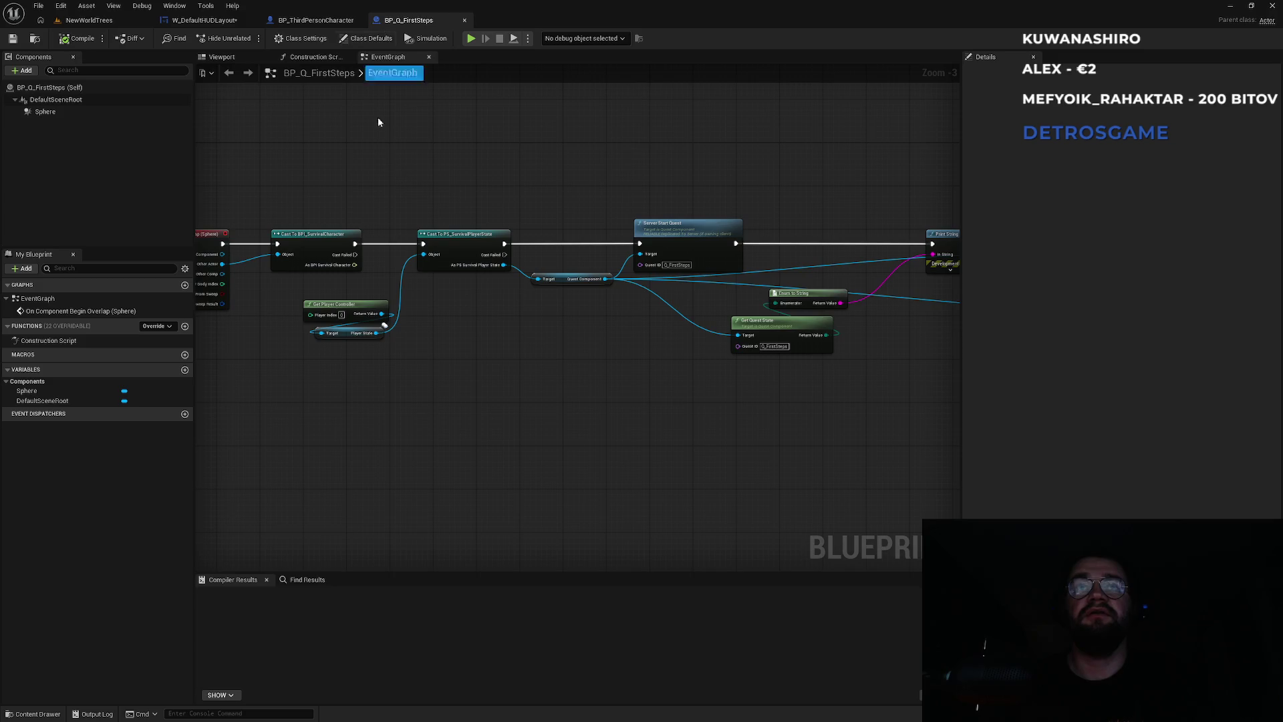
# Step: Nudge the SetText, To Text and Quest Name nodes lower in W_DefaultHUDLayout, then return to NewWorldTrees
pyautogui.click(232, 24)
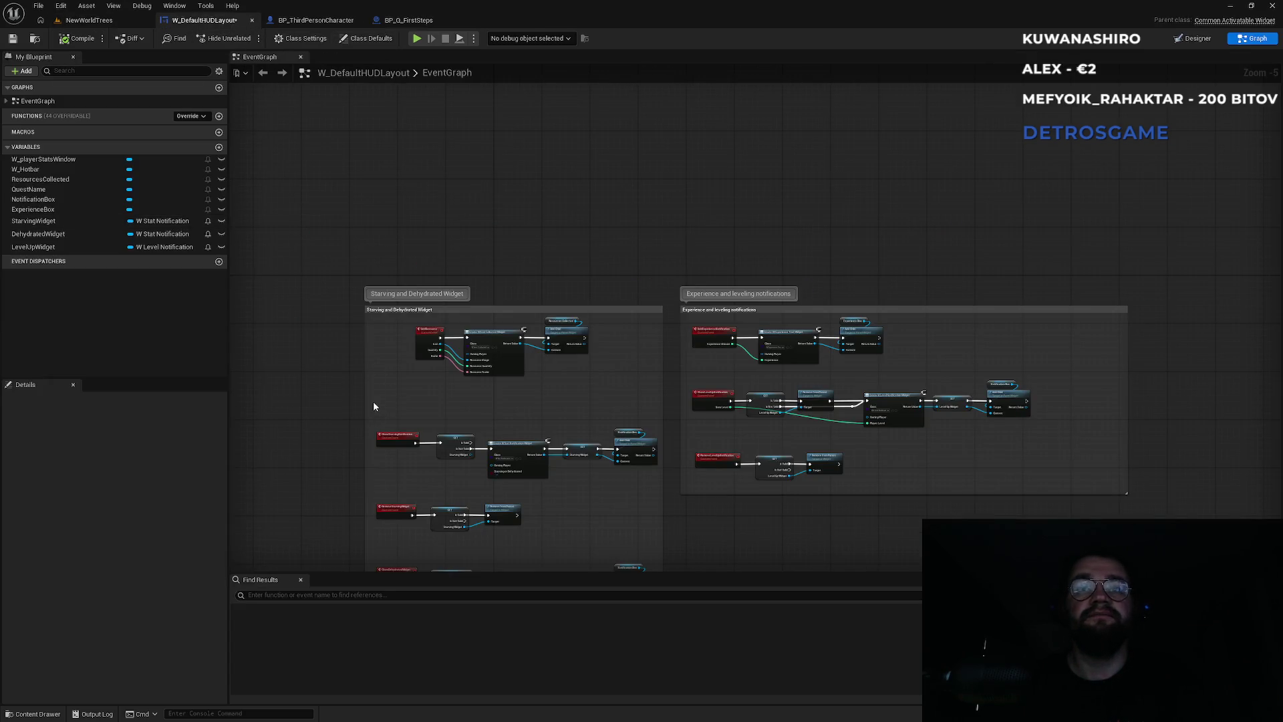
pyautogui.moveTo(375, 401); pyautogui.dragTo(411, 187)
pyautogui.scroll(3, 775, 411)
pyautogui.moveTo(536, 399); pyautogui.dragTo(224, 464)
pyautogui.moveTo(742, 231); pyautogui.dragTo(602, 394)
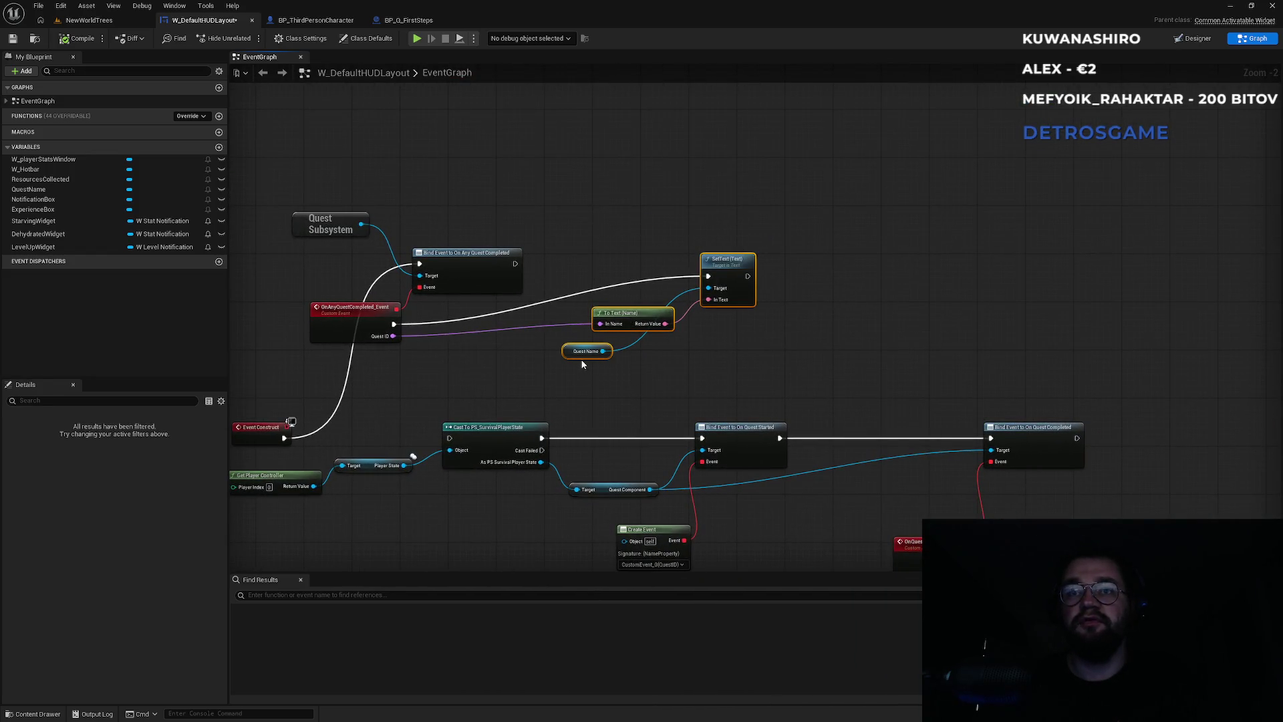
pyautogui.moveTo(575, 353); pyautogui.dragTo(593, 377)
pyautogui.click(560, 260)
pyautogui.moveTo(552, 262); pyautogui.dragTo(753, 281)
pyautogui.click(89, 20)
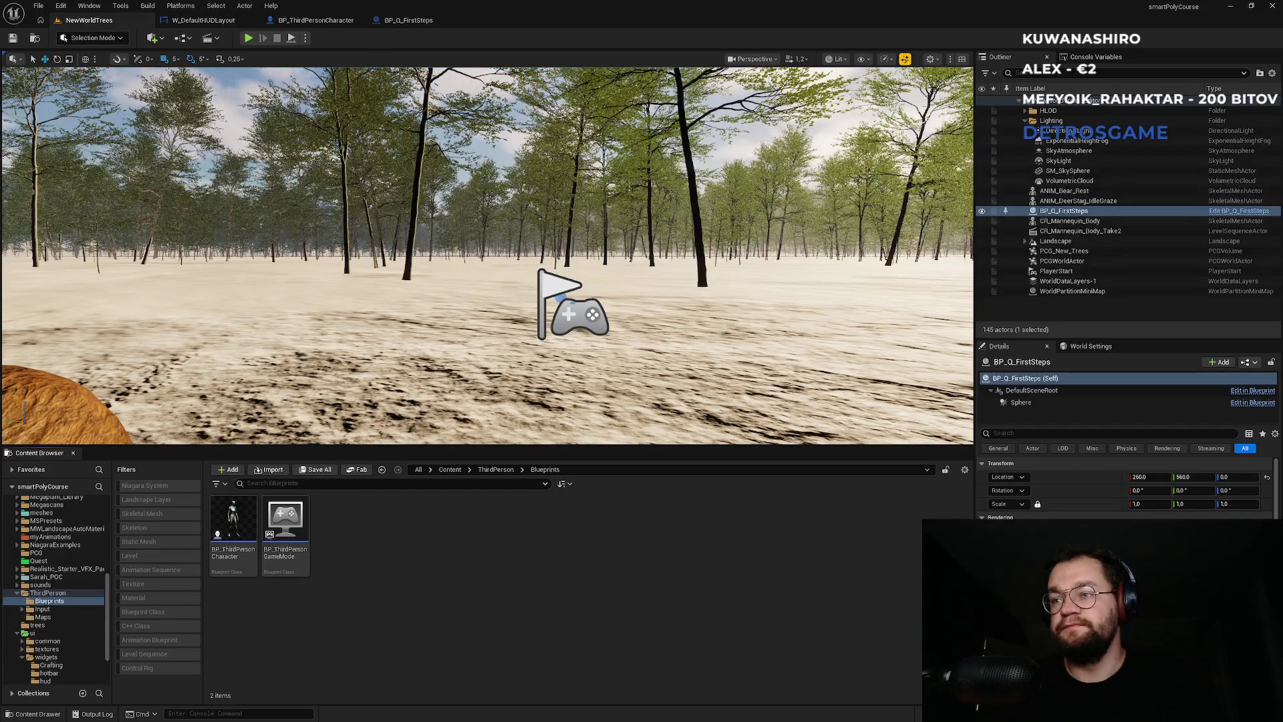
# Step: Trigger a Live Coding recompile with Ctrl+Alt+F11 from the NewWorldTrees level editor
pyautogui.hotkey('ctrl', 'alt', 'F11')
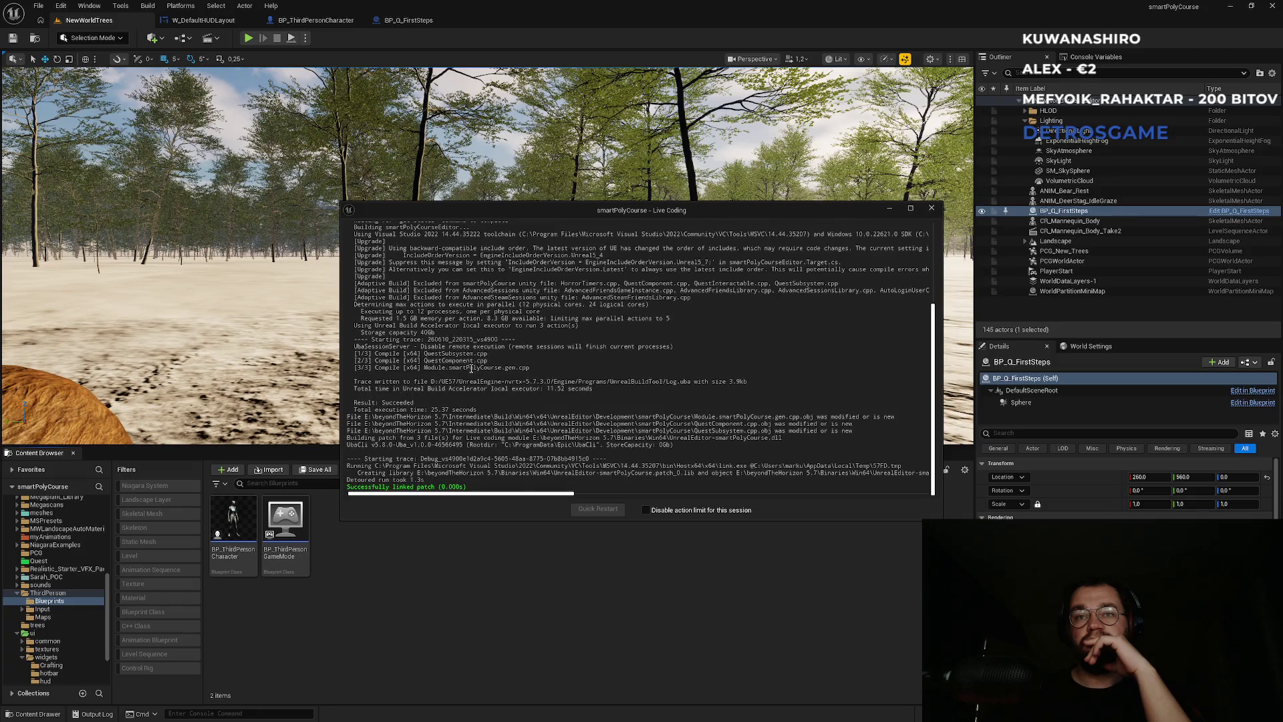
# Step: Close the successful Live Coding log and return to the W_DefaultHUDLayout graph
pyautogui.click(933, 209)
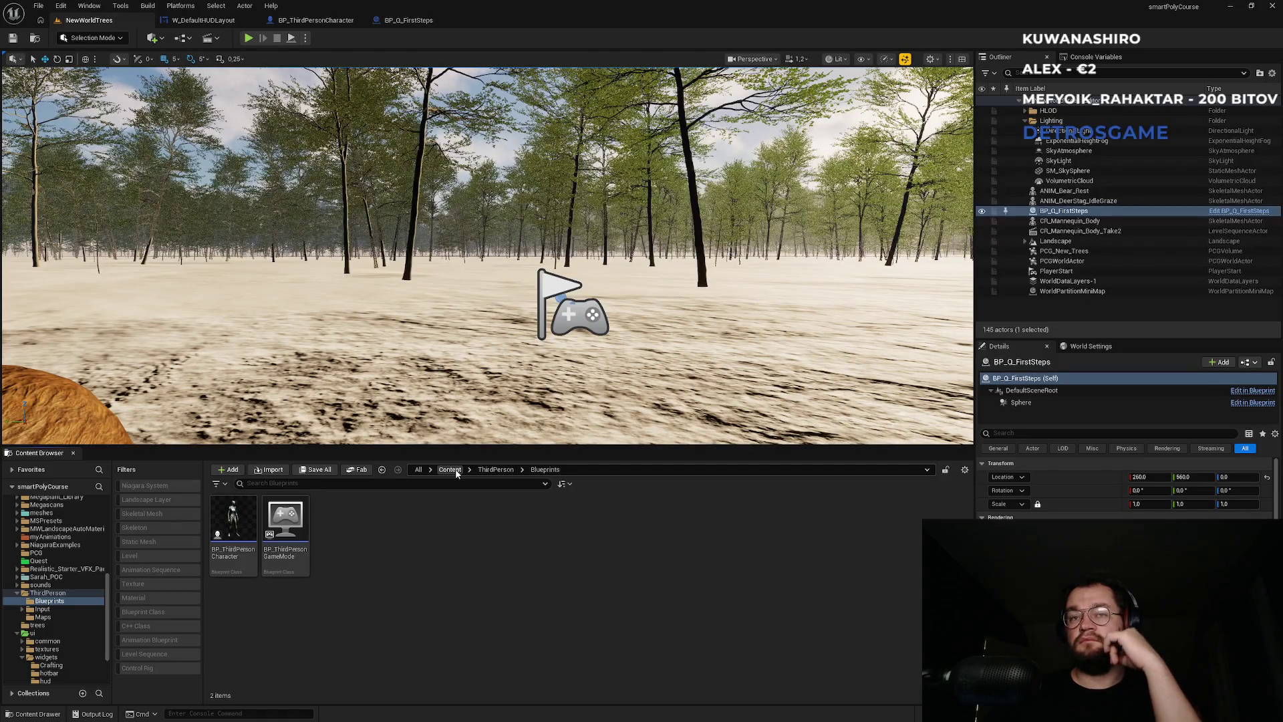
pyautogui.click(203, 20)
# Step: Bind a new OnQuestsSynced_Event to On Quests Synced, executing after the quest-completed binding
pyautogui.scroll(2, 528, 256)
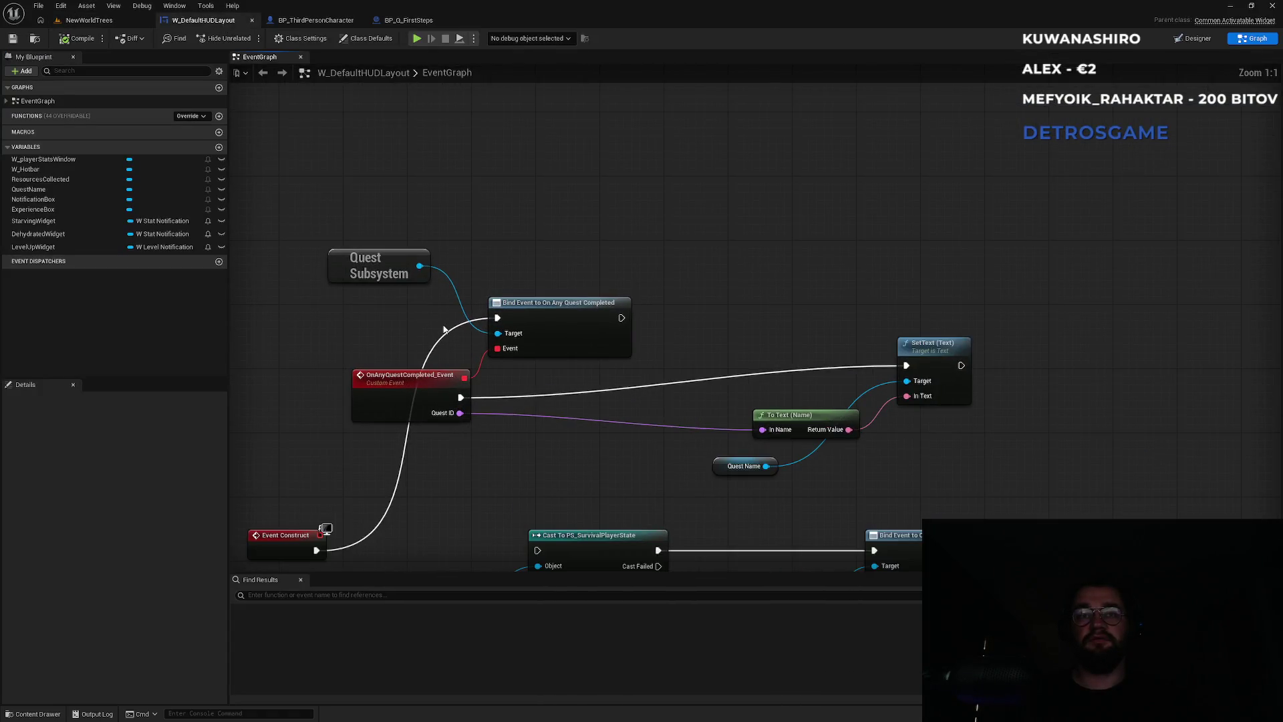
pyautogui.moveTo(422, 267); pyautogui.dragTo(618, 190)
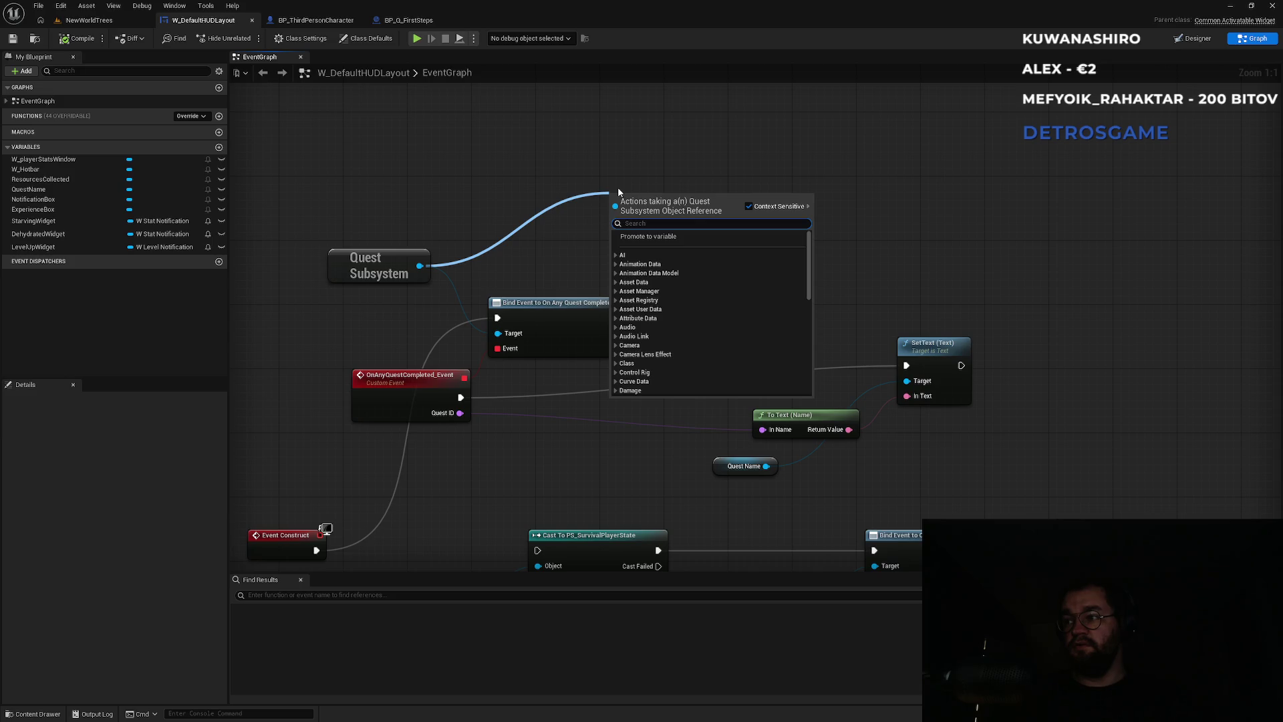
pyautogui.write('questssy')
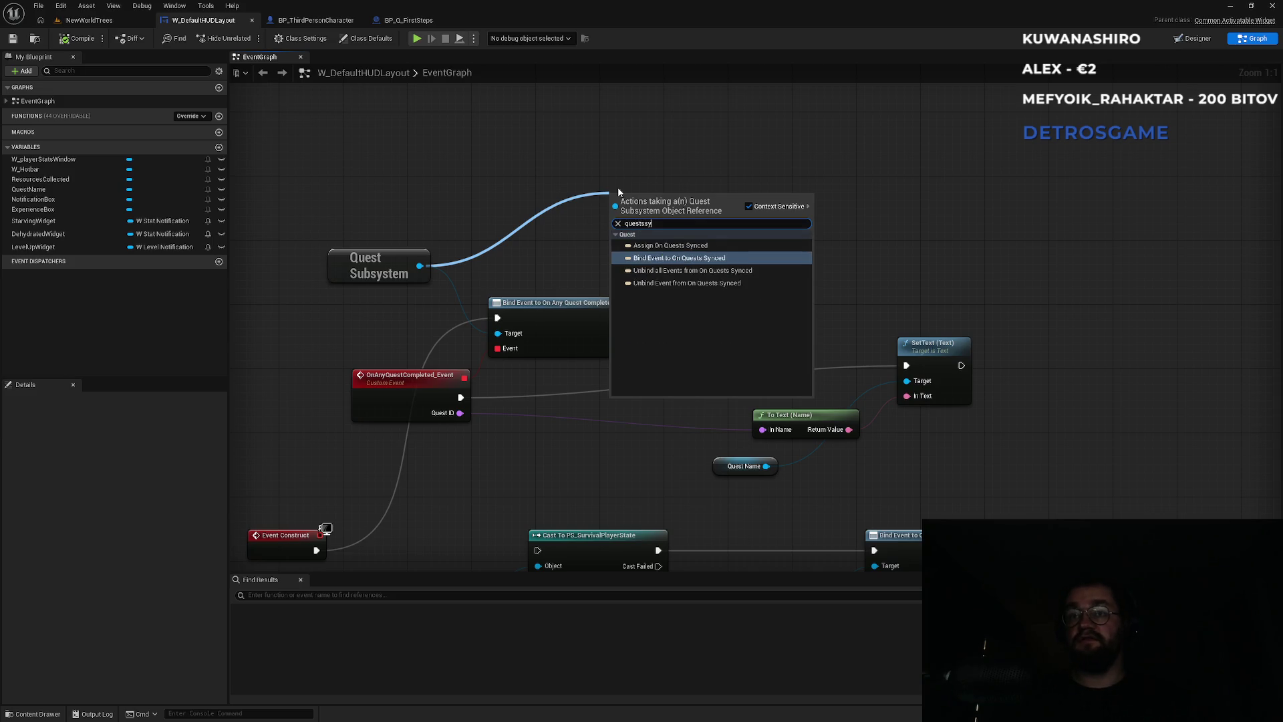
pyautogui.press('Return')
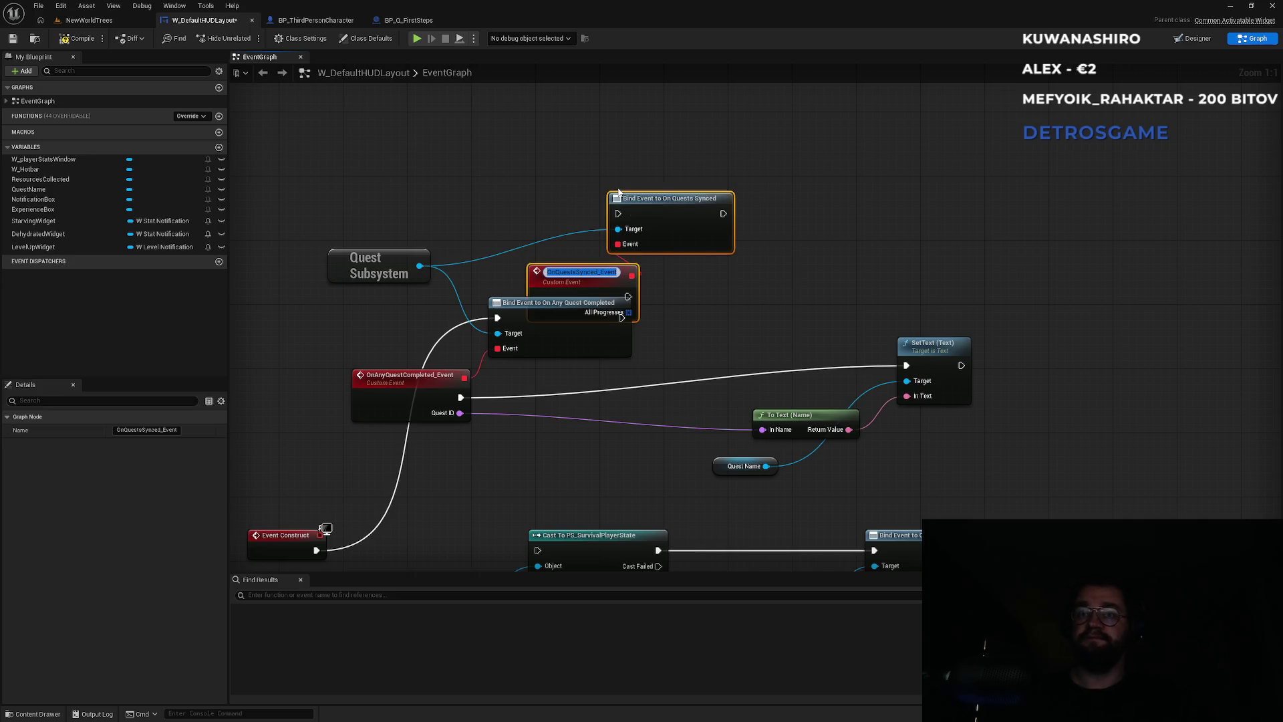
pyautogui.press('Return')
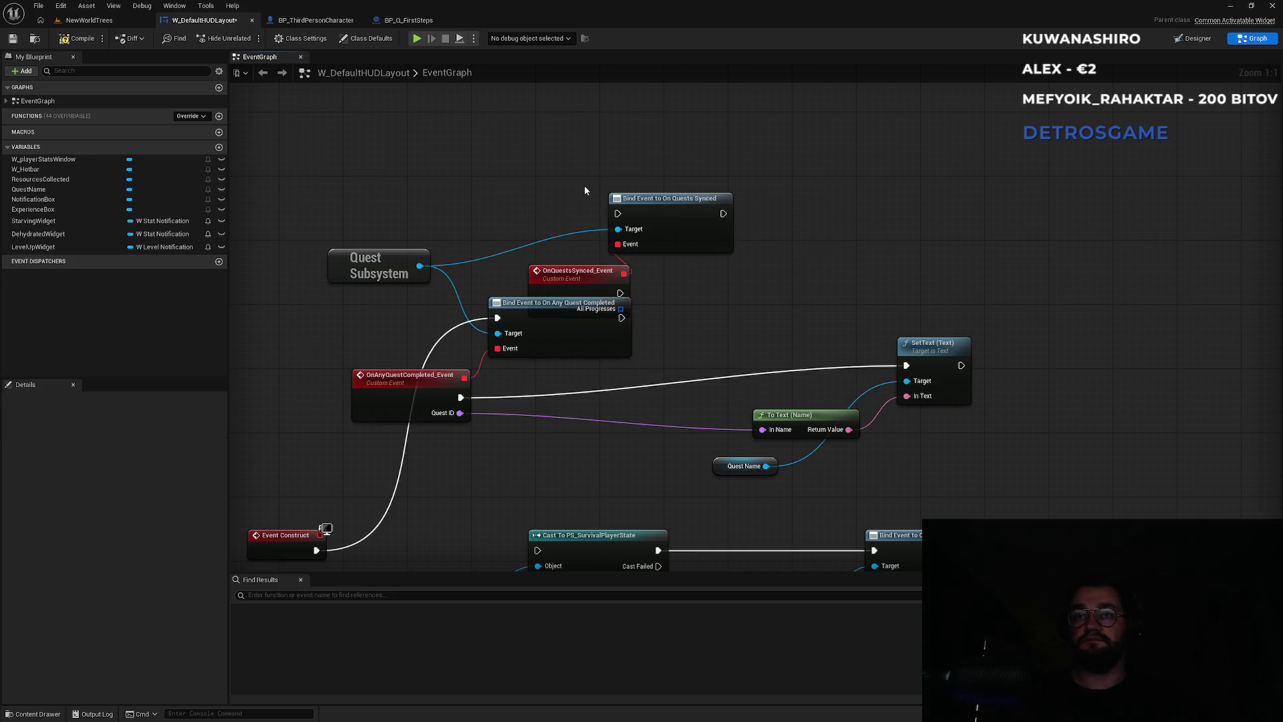
pyautogui.moveTo(663, 236); pyautogui.dragTo(719, 131)
pyautogui.click(682, 258)
pyautogui.moveTo(682, 258); pyautogui.dragTo(643, 331)
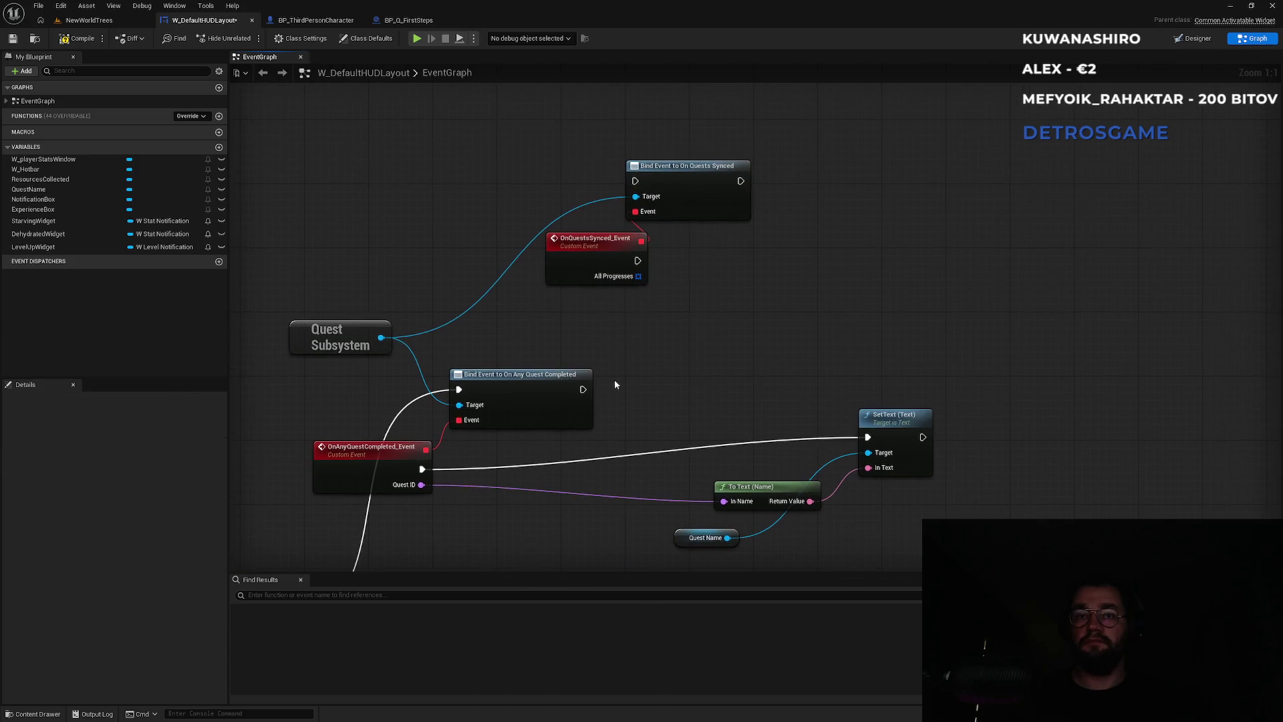
pyautogui.scroll(-2, 629, 432)
pyautogui.scroll(2, 665, 453)
pyautogui.moveTo(637, 422)
pyautogui.mouseDown()
pyautogui.moveTo(689, 218)
pyautogui.moveTo(799, 194)
pyautogui.mouseUp()
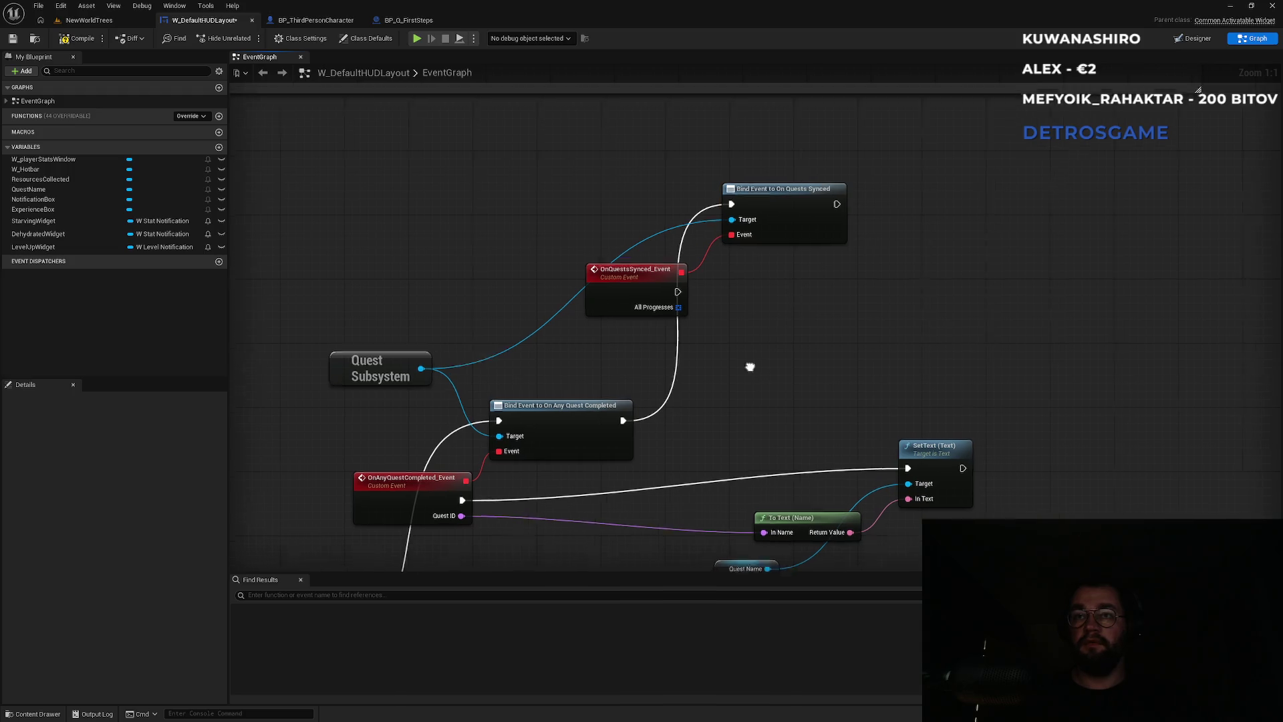
# Step: Drag a wire from All Progresses and search for a For Each loop node
pyautogui.moveTo(754, 369); pyautogui.dragTo(701, 358)
pyautogui.moveTo(629, 299); pyautogui.dragTo(770, 342)
pyautogui.write('forew')
pyautogui.press('BackSpace')
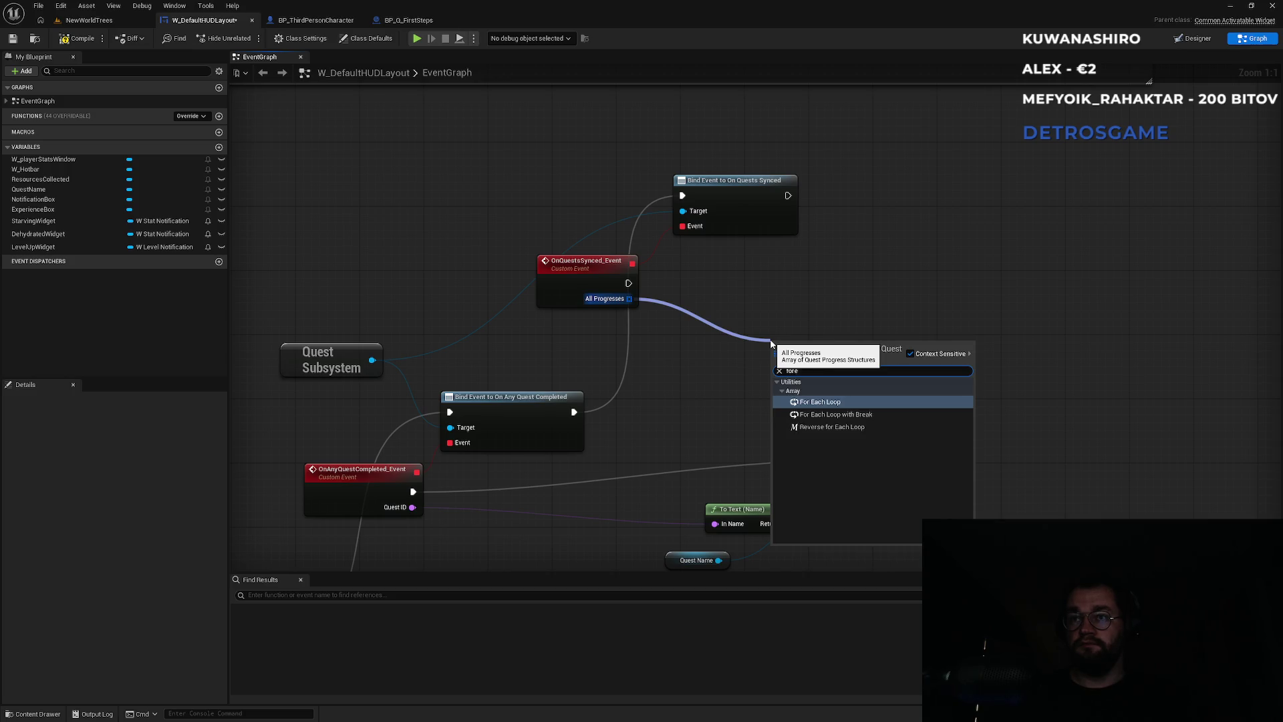
# Step: Add a For Each Loop over All Progresses and split its Array Element struct pin
pyautogui.press('Down')
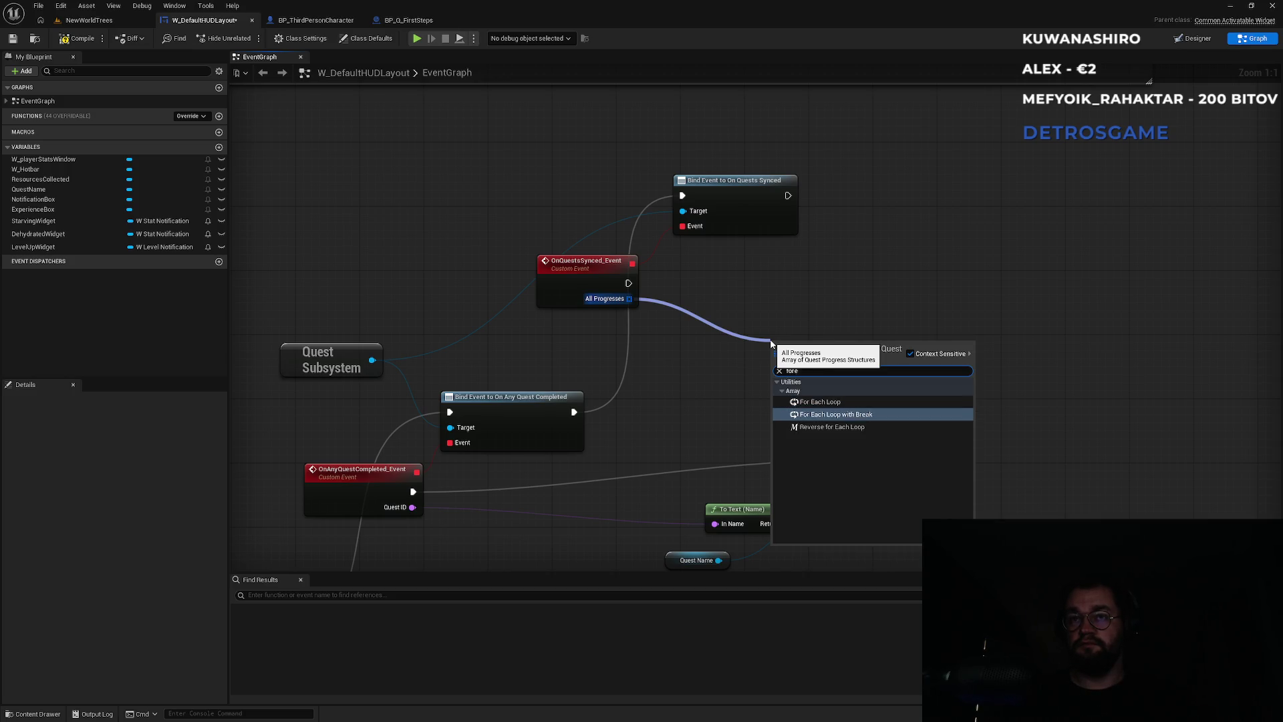
pyautogui.press('Up')
pyautogui.press('Return')
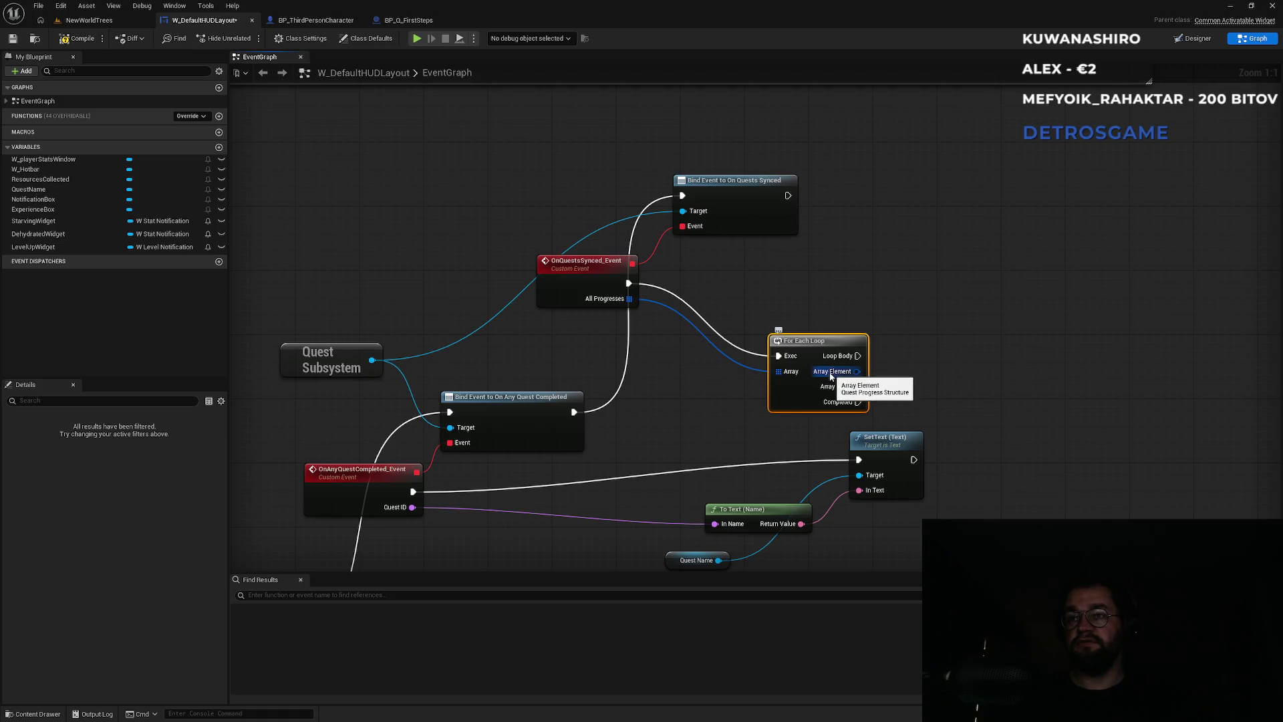
pyautogui.rightClick(831, 377)
pyautogui.click(858, 416)
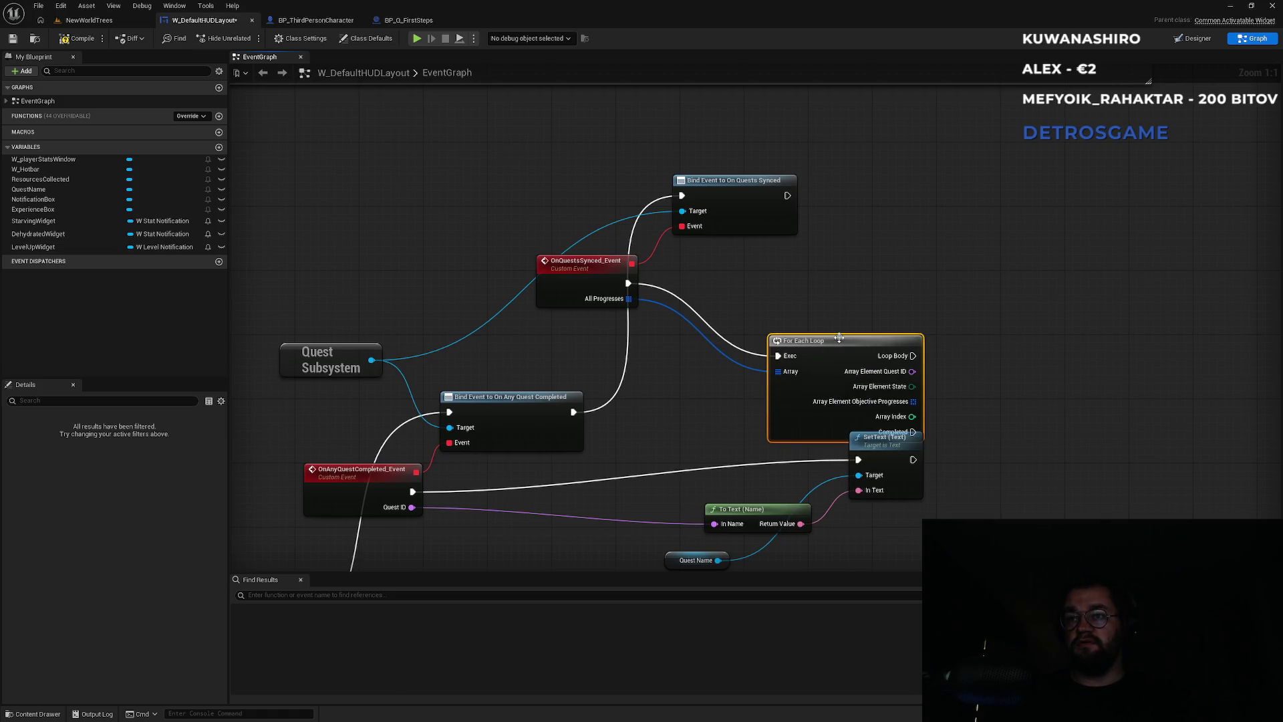
pyautogui.moveTo(832, 348); pyautogui.dragTo(802, 300)
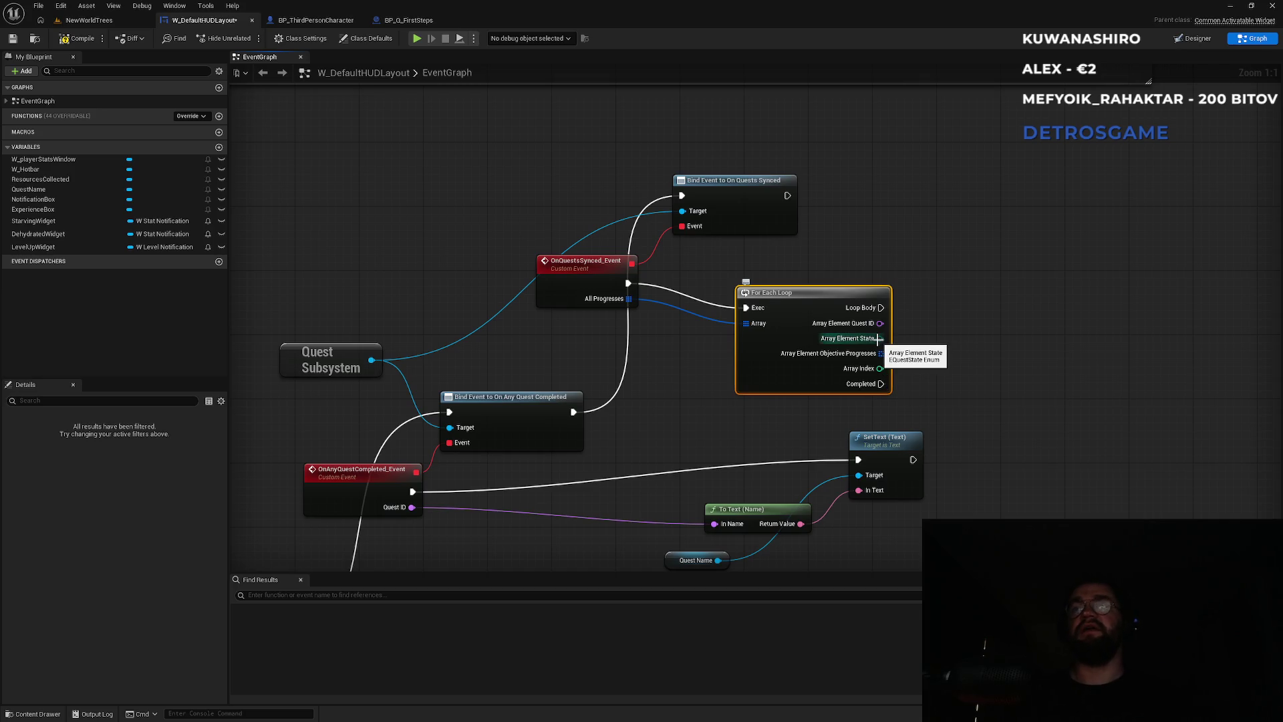
# Step: Compare the element's State with an Equal (Enum) node set to Active
pyautogui.moveTo(879, 339); pyautogui.dragTo(920, 342)
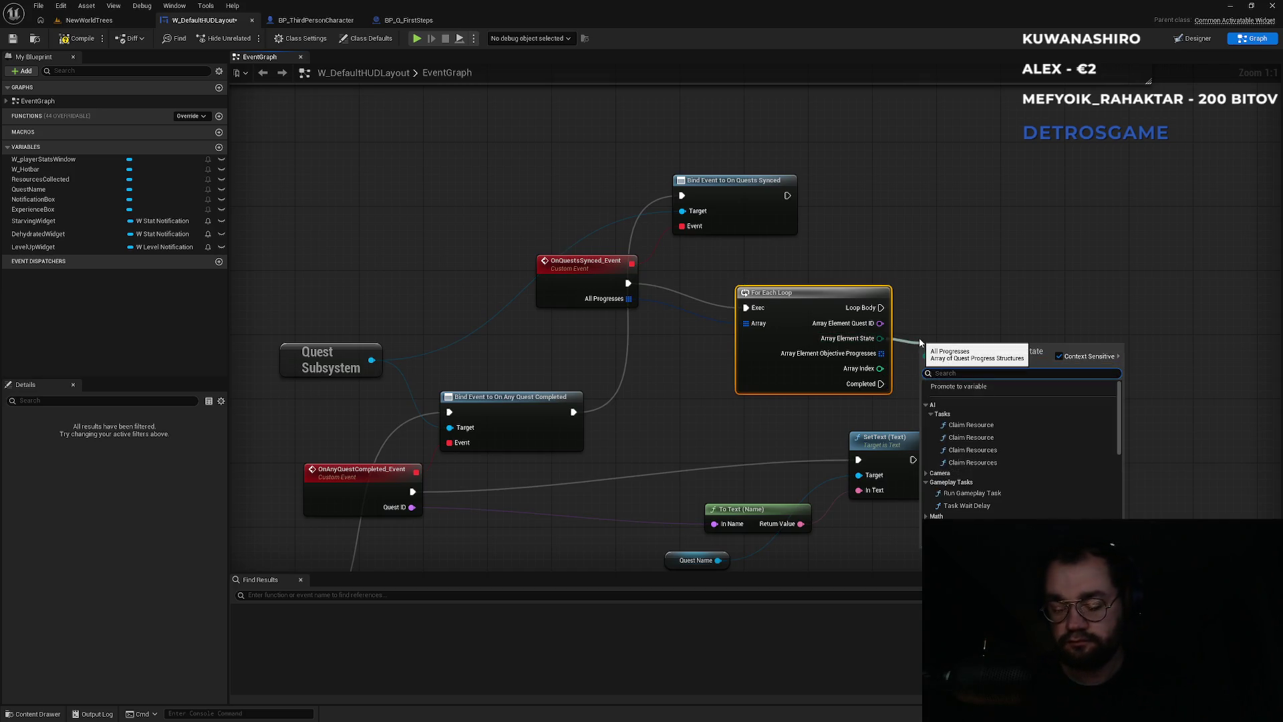
pyautogui.write('==')
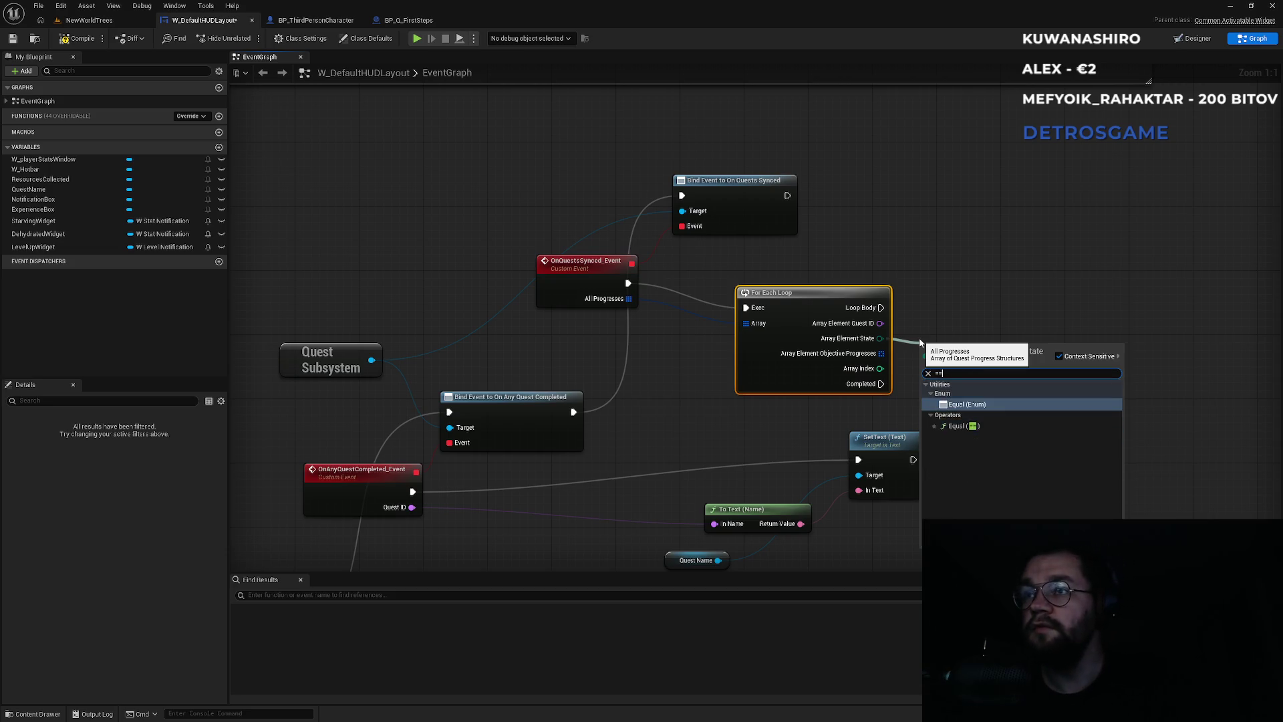
pyautogui.press('Return')
pyautogui.click(964, 366)
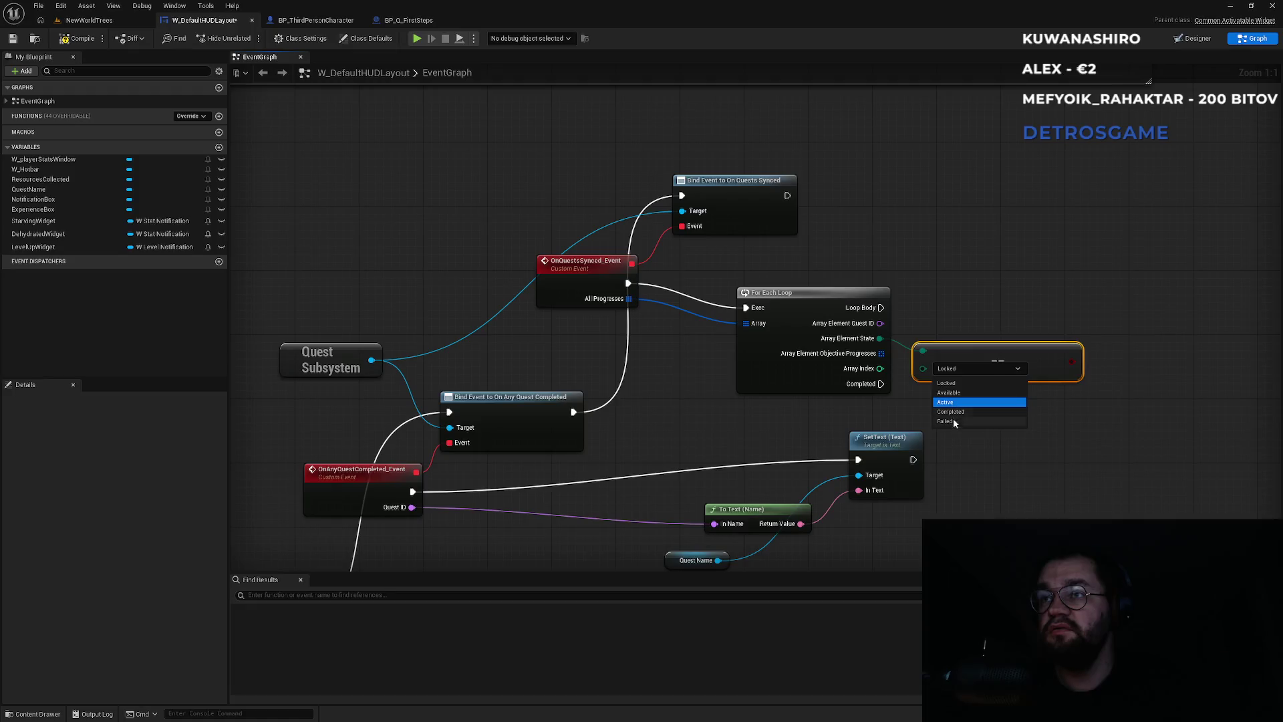
pyautogui.click(964, 477)
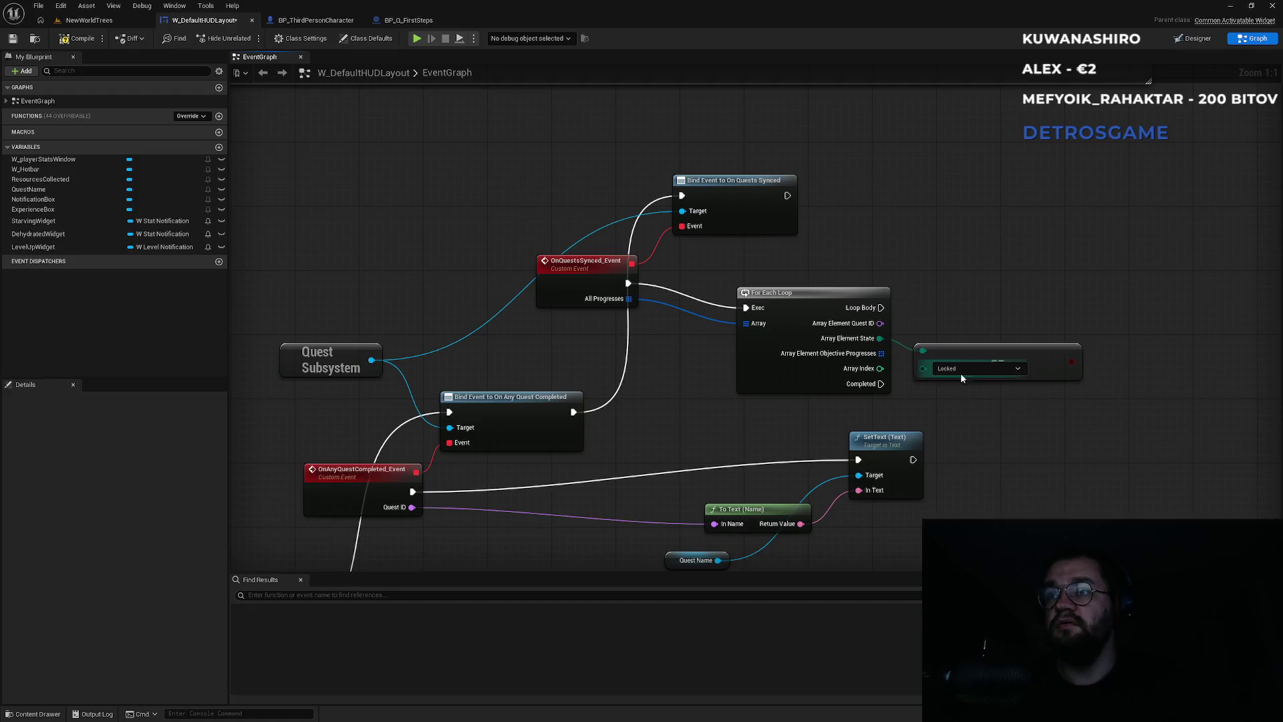
pyautogui.click(960, 372)
pyautogui.click(969, 476)
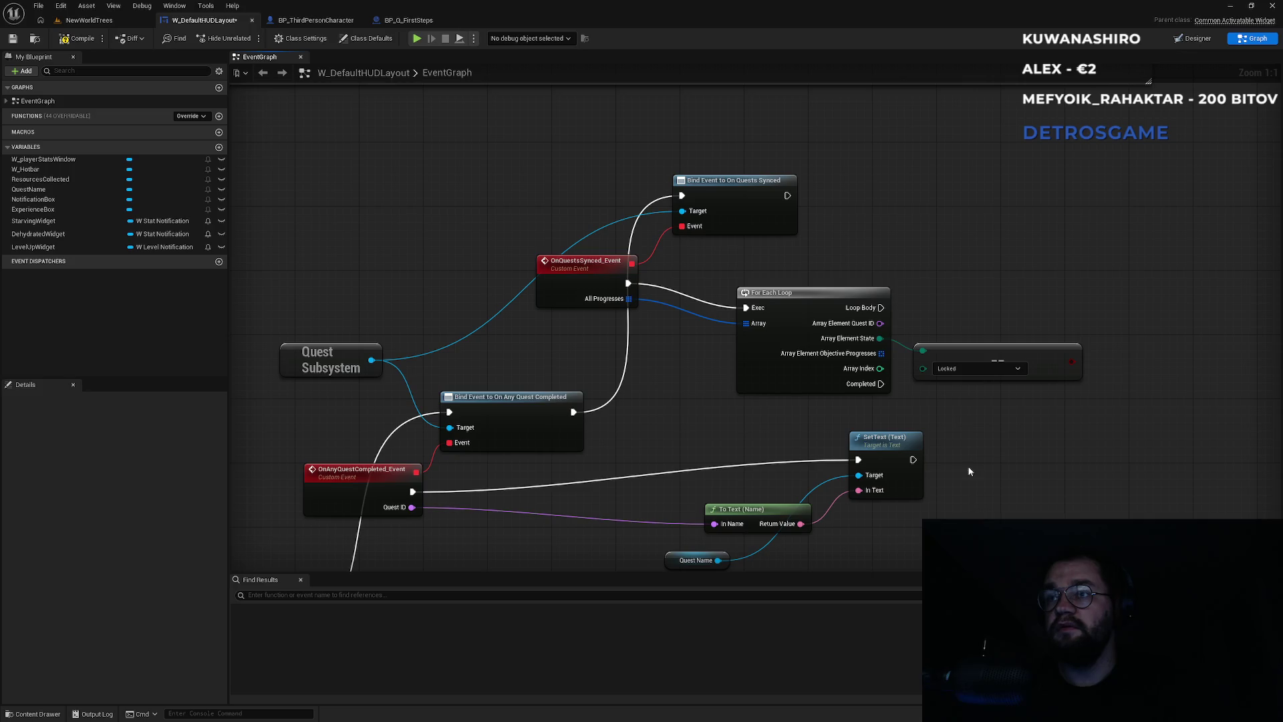
pyautogui.moveTo(963, 354); pyautogui.dragTo(978, 329)
pyautogui.click(973, 347)
pyautogui.click(978, 379)
pyautogui.click(977, 349)
pyautogui.click(973, 388)
pyautogui.click(975, 344)
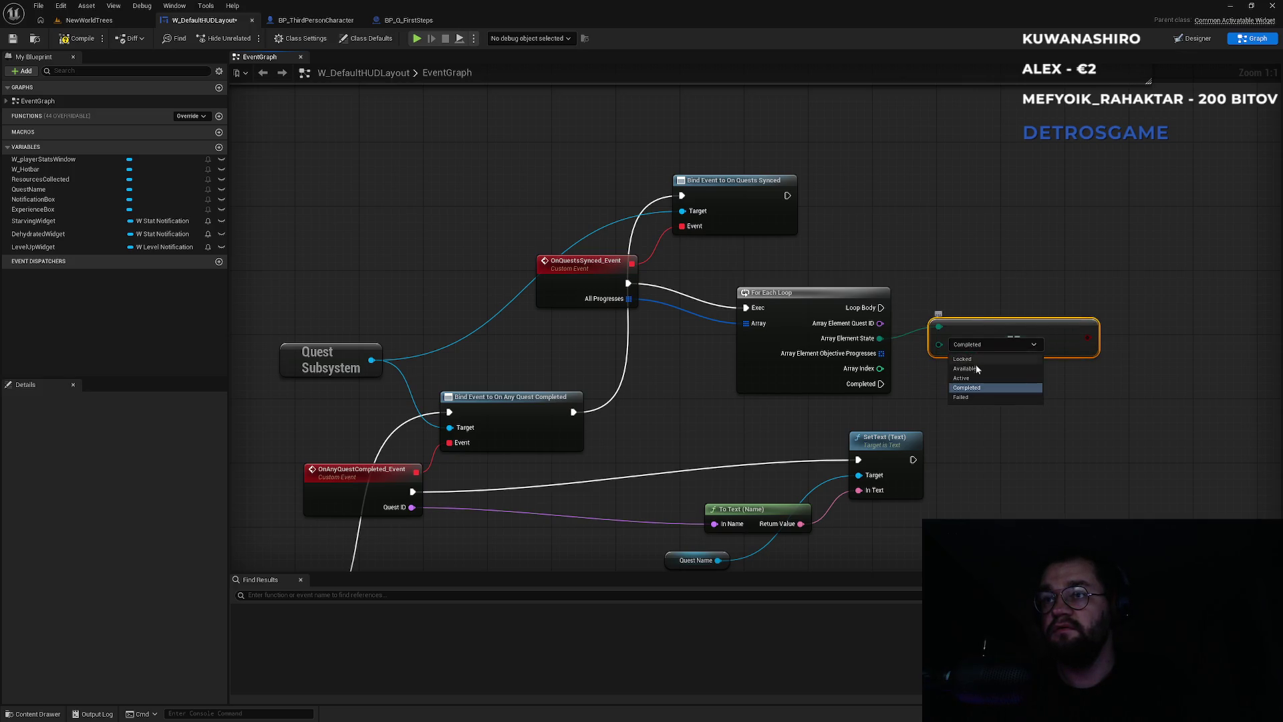
pyautogui.click(963, 378)
pyautogui.moveTo(1002, 326)
pyautogui.mouseDown()
pyautogui.moveTo(964, 365)
pyautogui.moveTo(865, 286)
pyautogui.mouseUp()
# Step: Add a Branch from the comparison result, then delete both the Branch and Equal nodes
pyautogui.press('super')
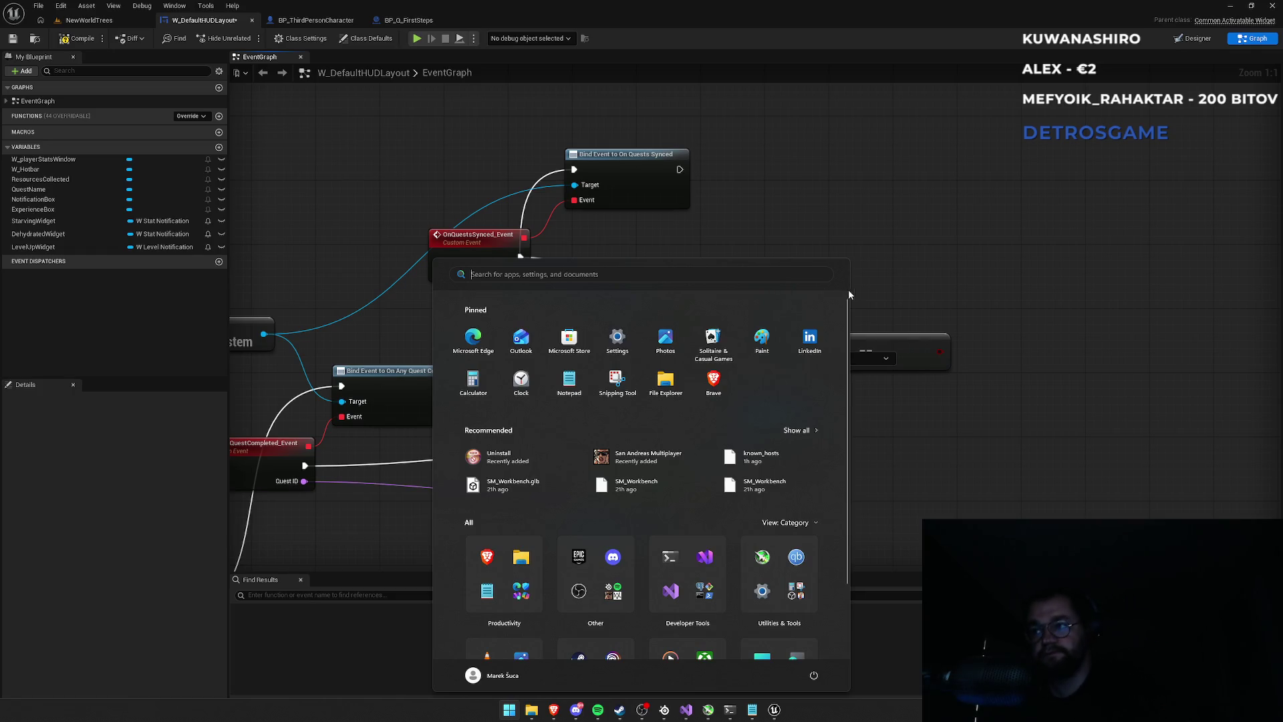
pyautogui.press('Escape')
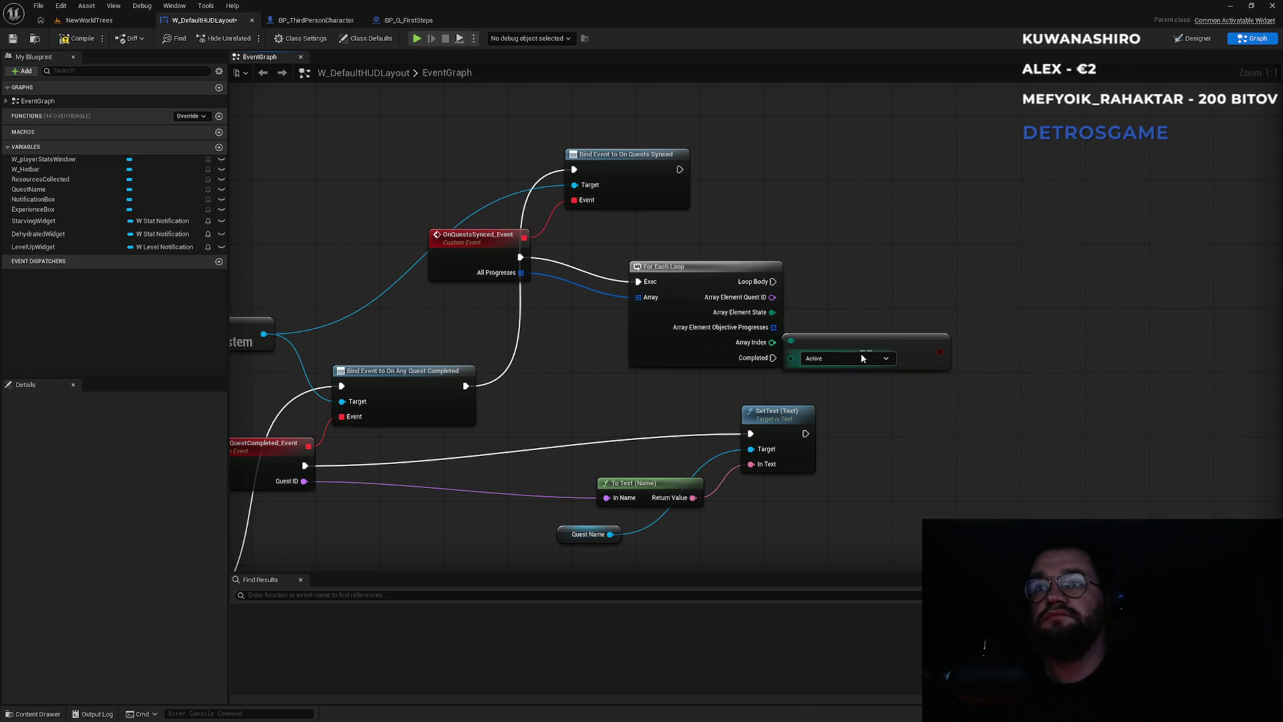
pyautogui.moveTo(860, 340); pyautogui.dragTo(883, 350)
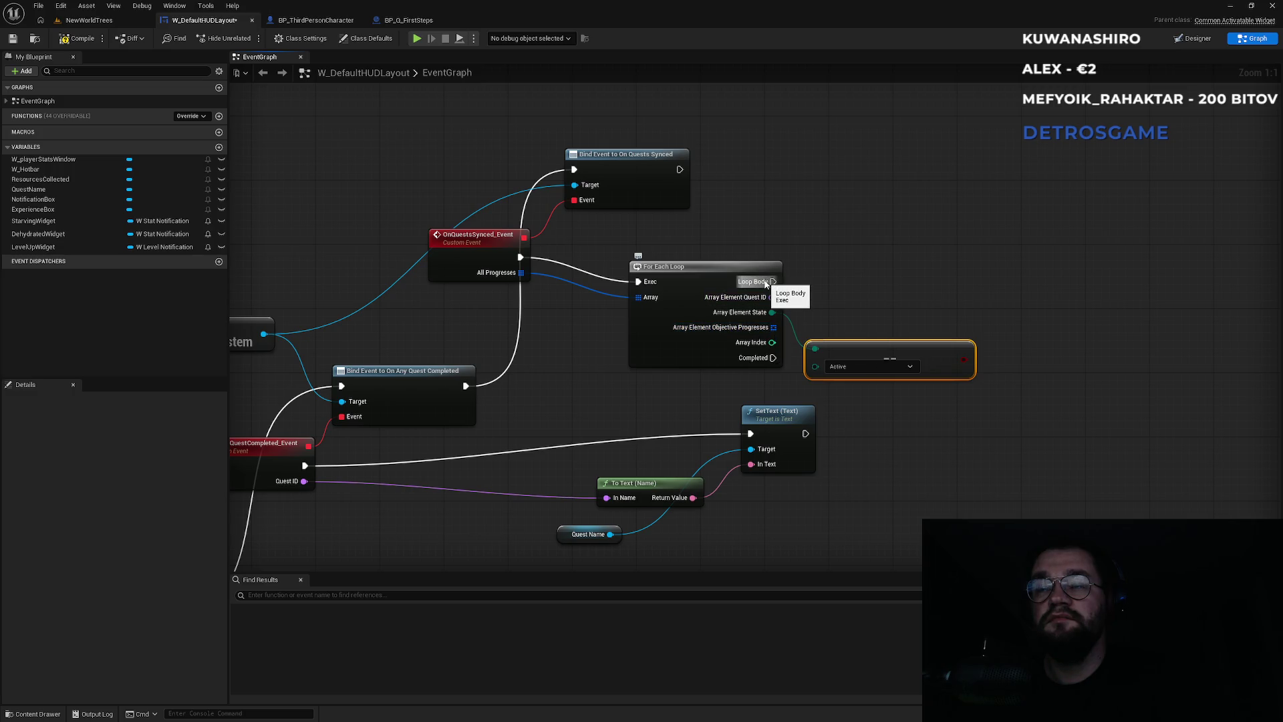
pyautogui.moveTo(734, 510)
pyautogui.mouseDown()
pyautogui.moveTo(852, 441)
pyautogui.moveTo(672, 498)
pyautogui.mouseUp()
pyautogui.moveTo(901, 350); pyautogui.dragTo(945, 295)
pyautogui.write('branch')
pyautogui.press('Return')
pyautogui.moveTo(915, 249); pyautogui.dragTo(999, 343)
pyautogui.moveTo(1008, 404); pyautogui.dragTo(740, 428)
pyautogui.press('Delete')
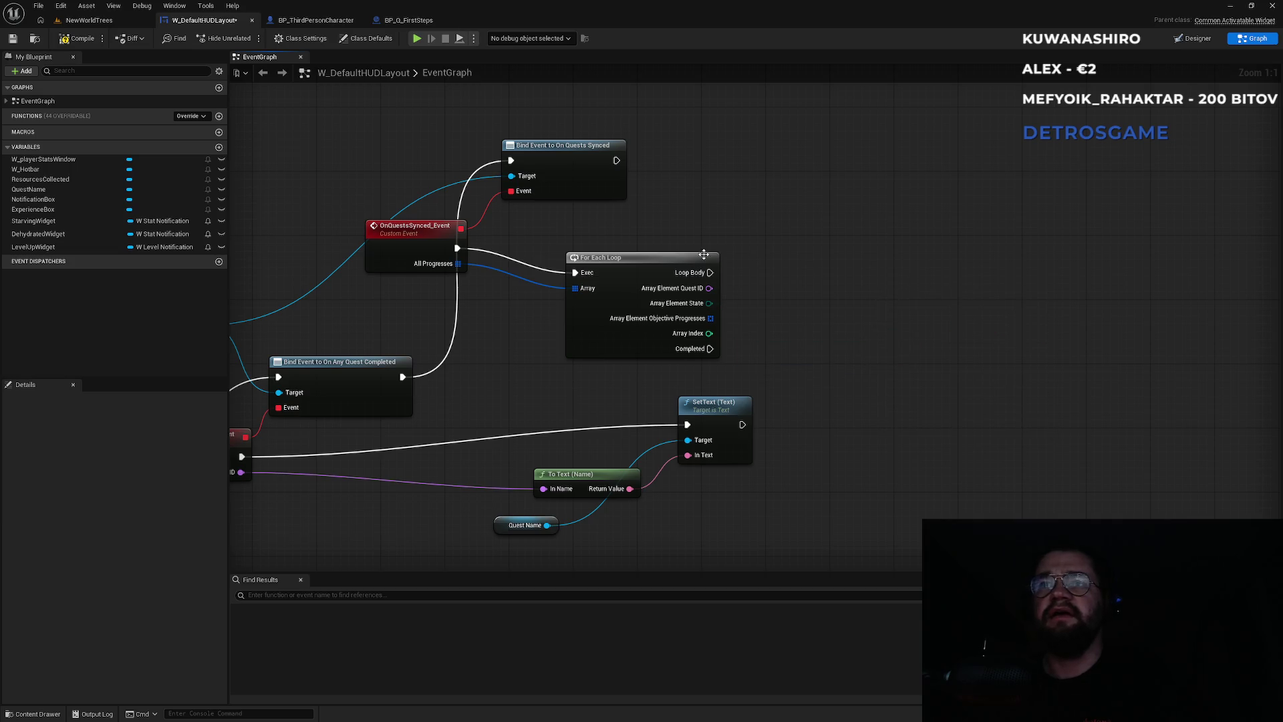
# Step: Replace the For Each Loop with a For Each Loop with Break over All Progresses
pyautogui.click(642, 258)
pyautogui.press('Delete')
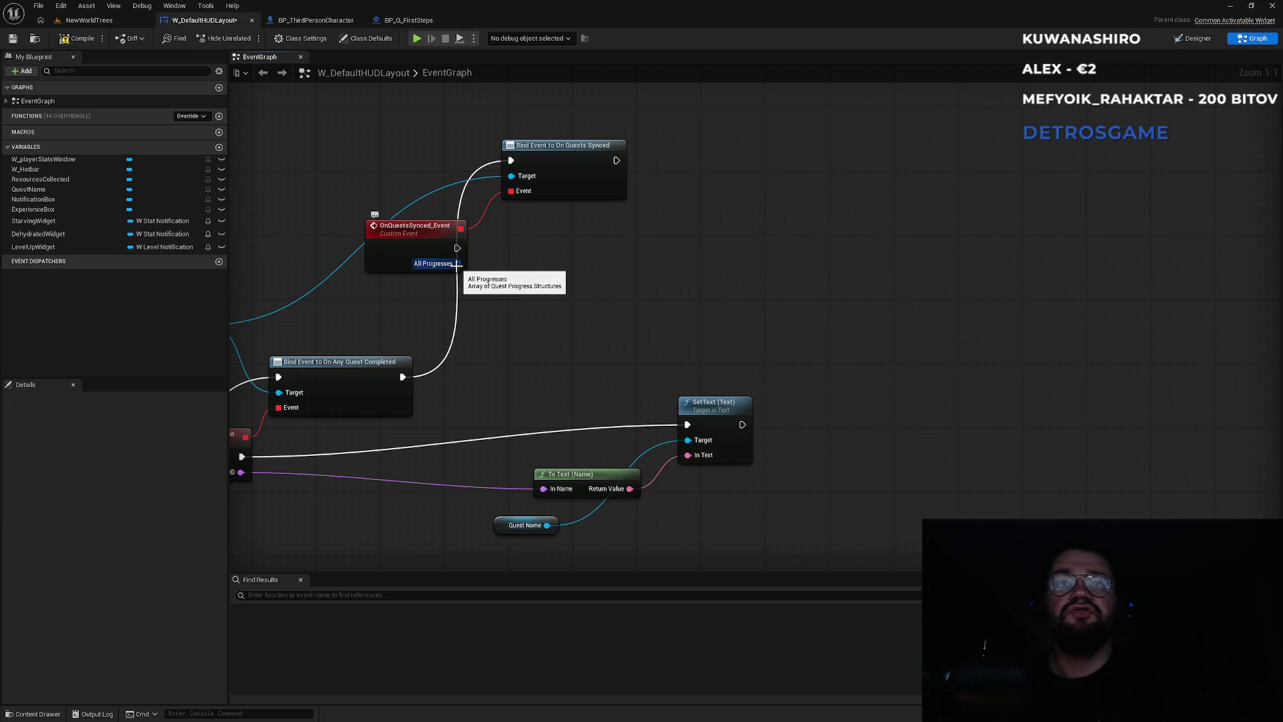
pyautogui.moveTo(461, 264); pyautogui.dragTo(556, 294)
pyautogui.write('fore')
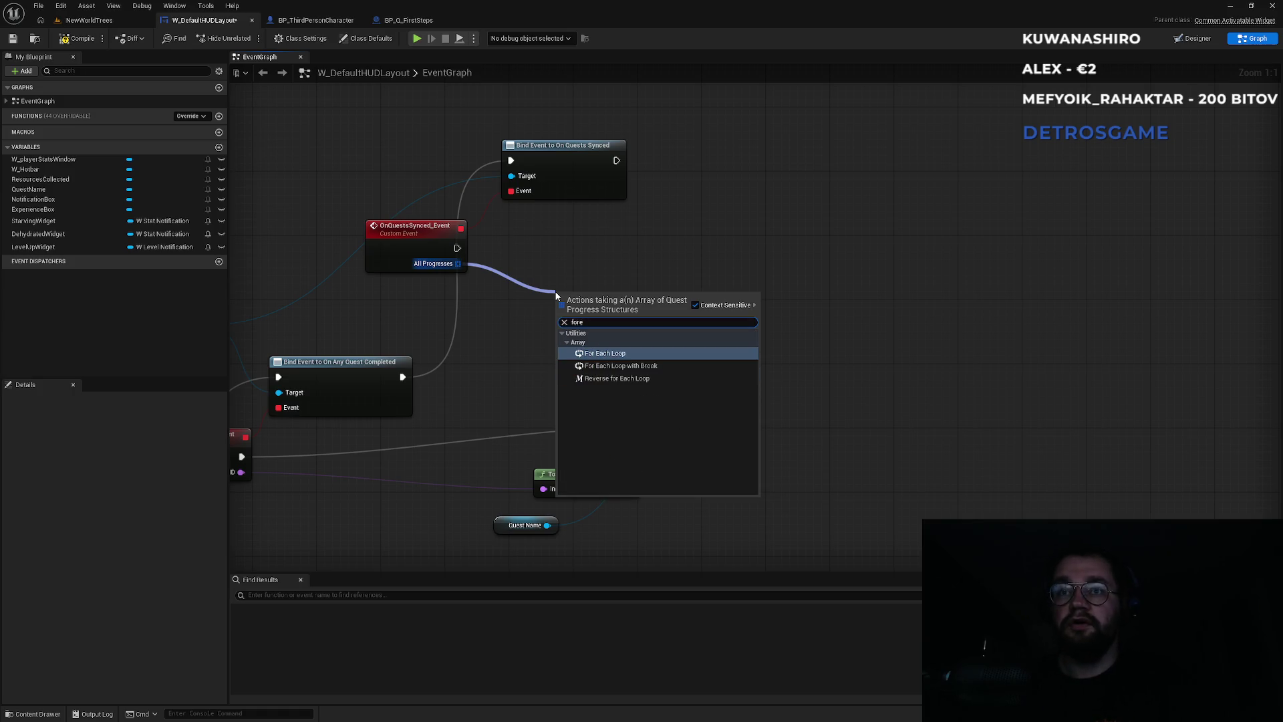
pyautogui.click(621, 365)
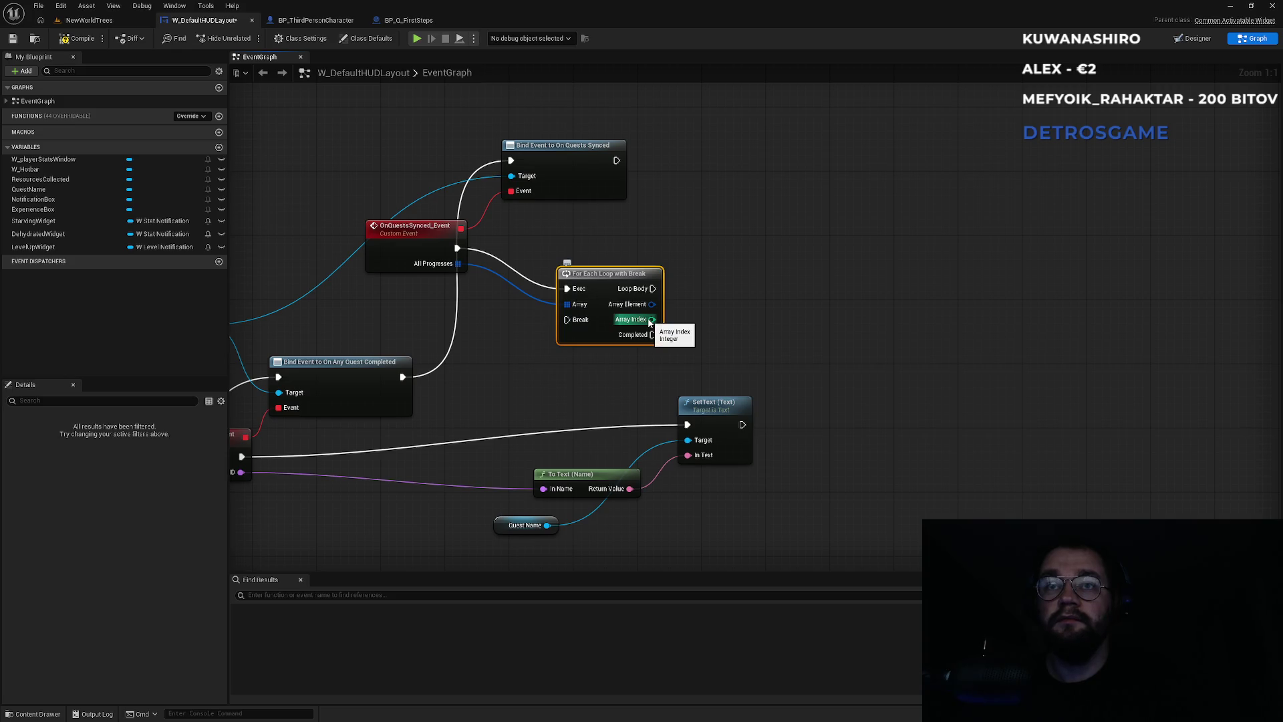
# Step: Split the Array Element struct and compare its State to Active with an Equal node
pyautogui.rightClick(649, 305)
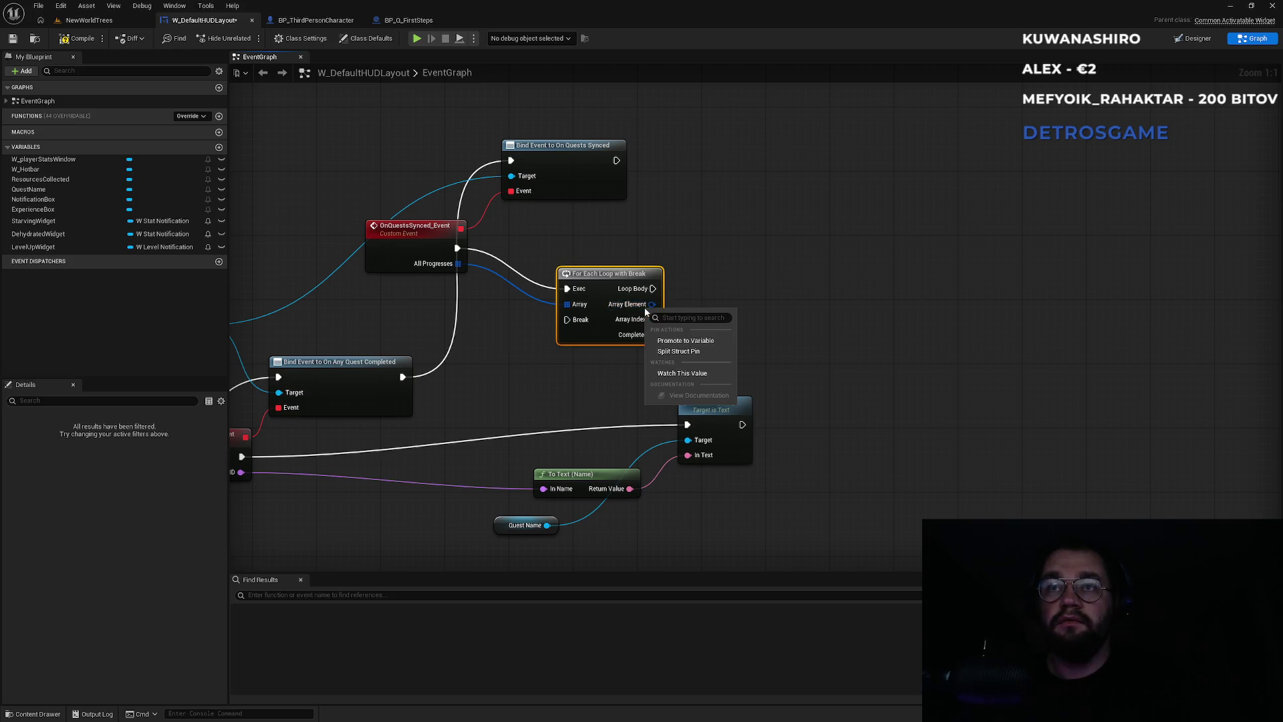
pyautogui.click(669, 351)
pyautogui.moveTo(704, 319); pyautogui.dragTo(774, 333)
pyautogui.write('==')
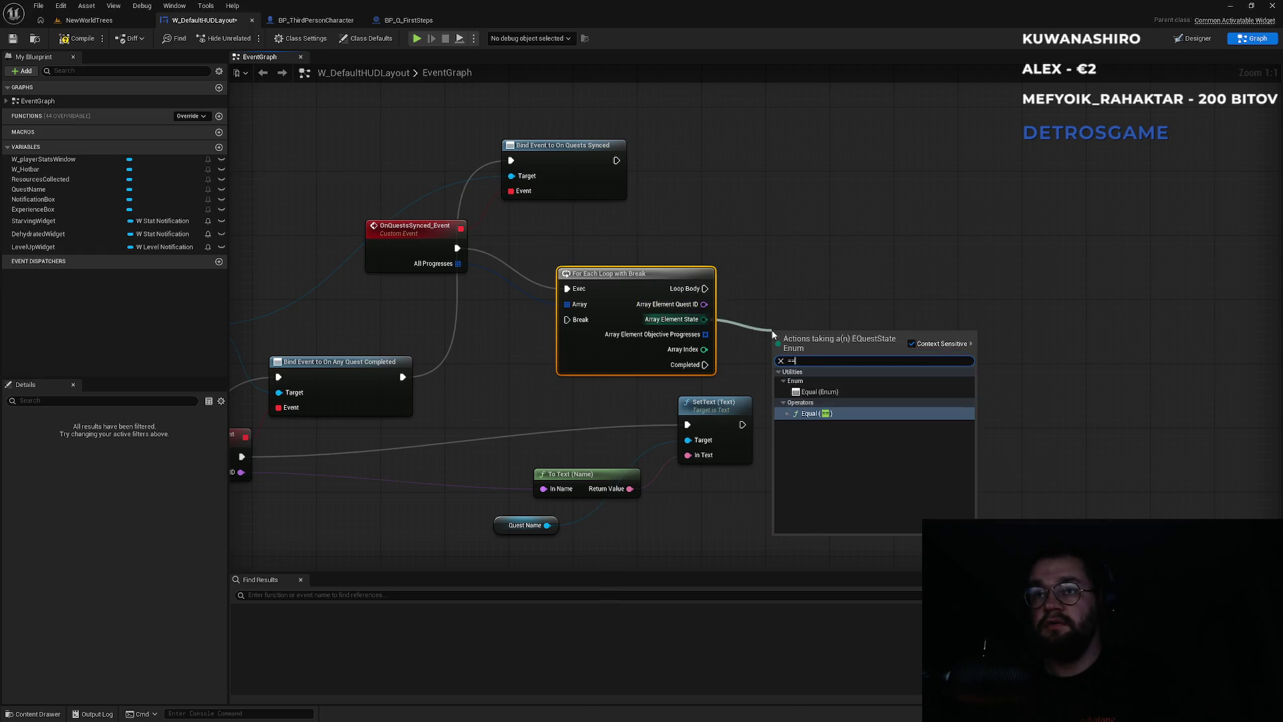
pyautogui.press('Return')
pyautogui.click(815, 347)
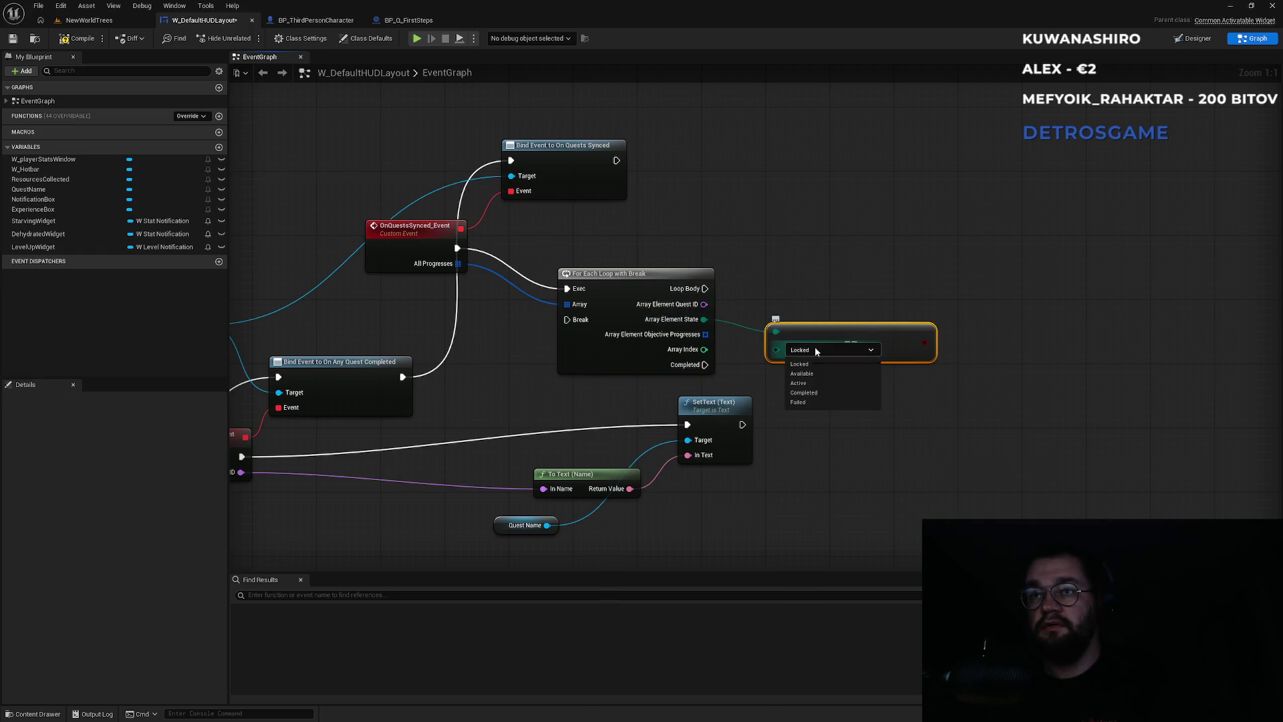
pyautogui.click(806, 384)
# Step: Arrange the loop and Active comparison nodes neatly together
pyautogui.moveTo(882, 313); pyautogui.dragTo(763, 341)
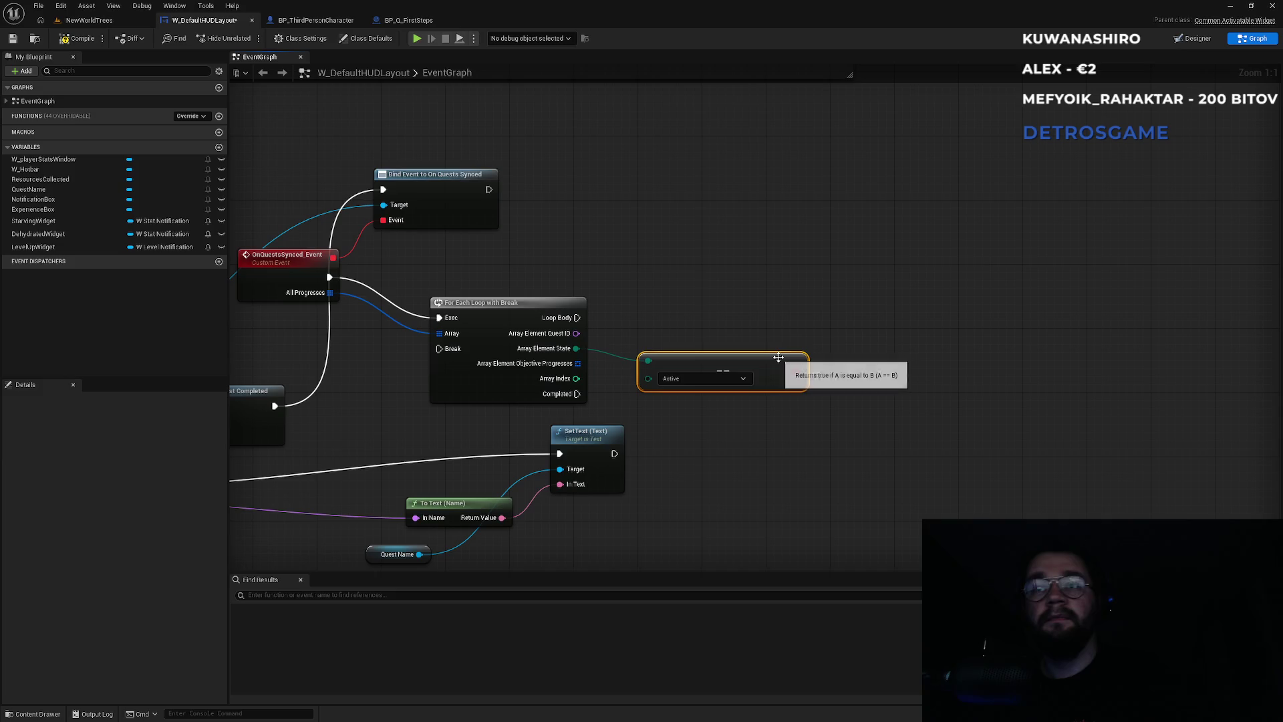
pyautogui.moveTo(785, 360); pyautogui.dragTo(752, 377)
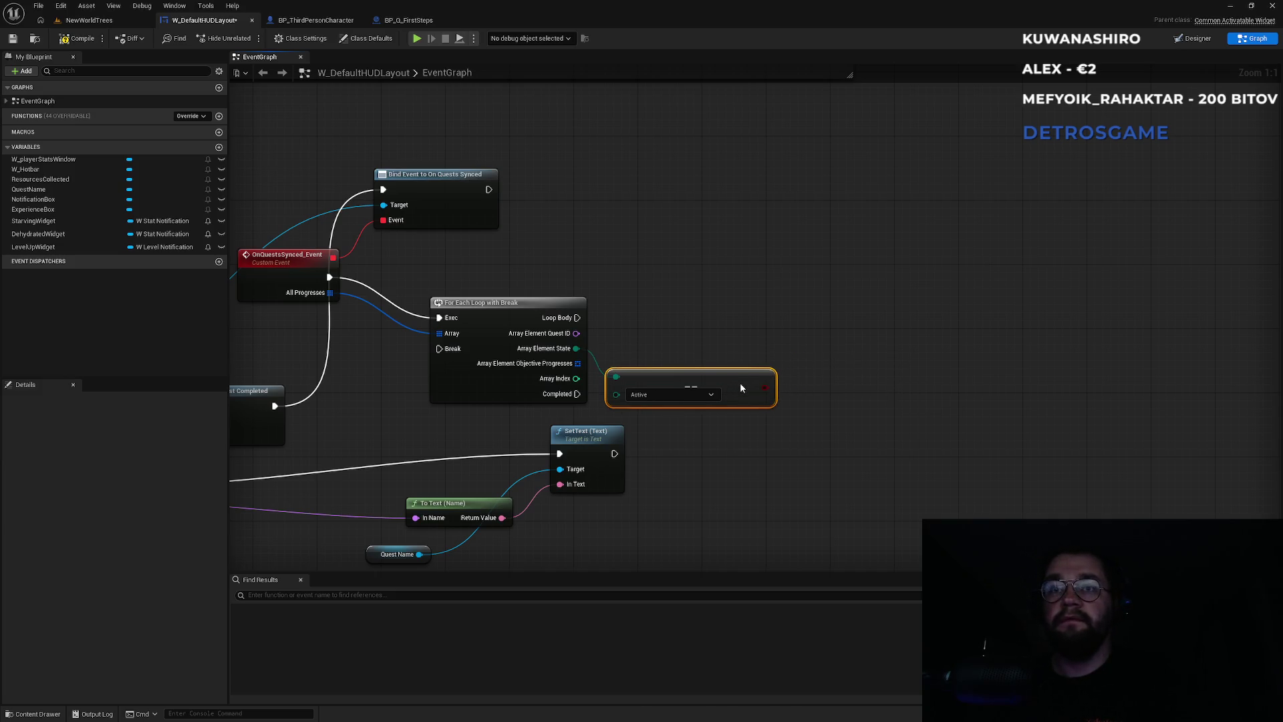
pyautogui.moveTo(708, 308); pyautogui.dragTo(553, 384)
pyautogui.moveTo(553, 316); pyautogui.dragTo(577, 276)
pyautogui.click(591, 228)
pyautogui.moveTo(695, 302); pyautogui.dragTo(575, 359)
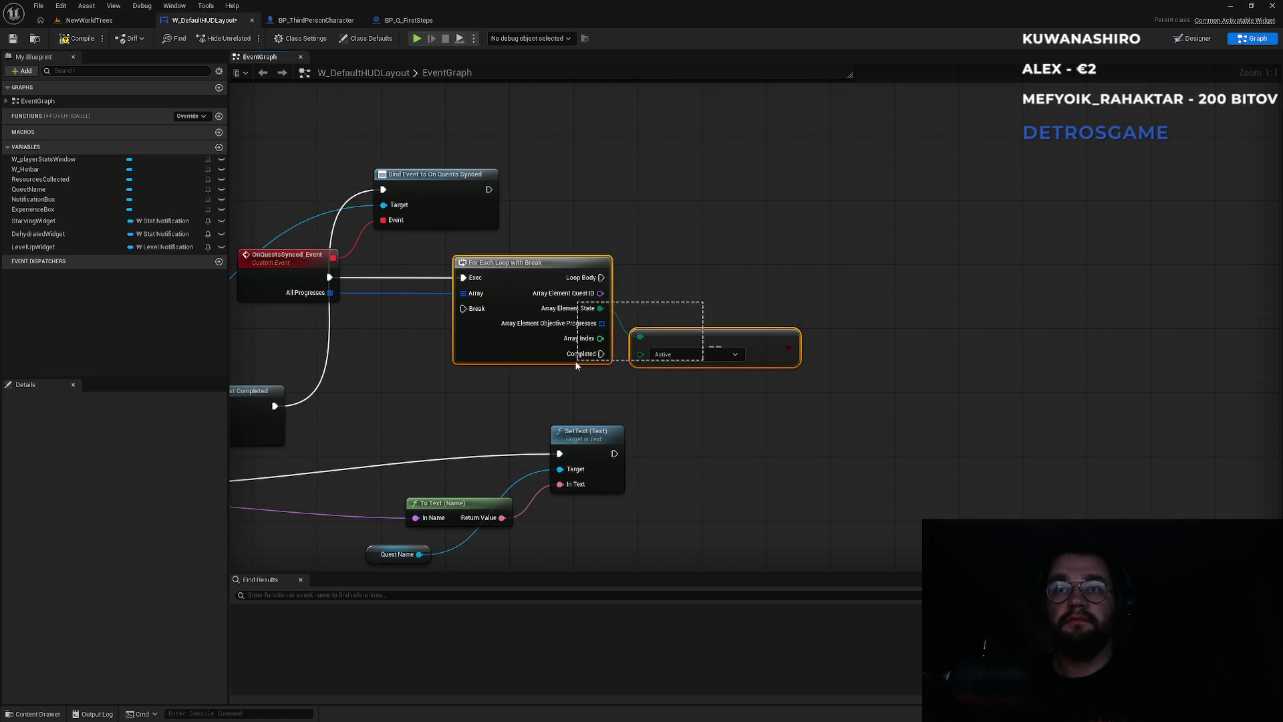
pyautogui.click(660, 278)
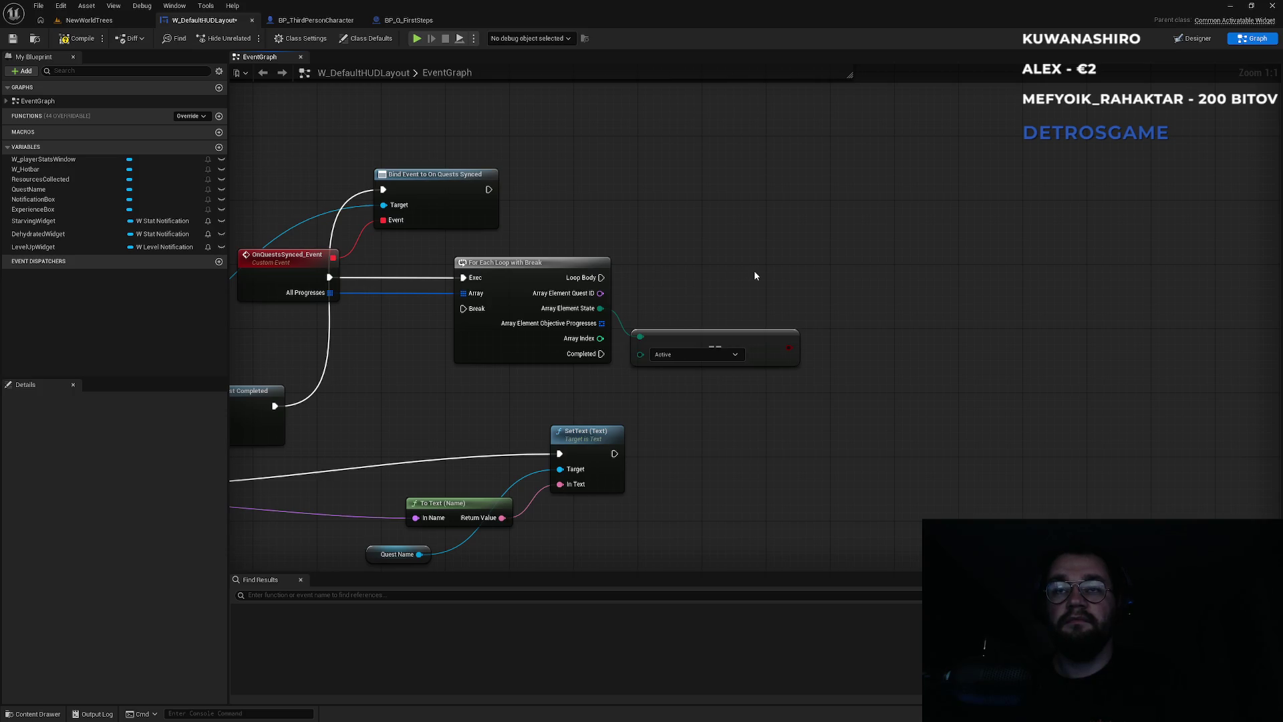
pyautogui.moveTo(647, 324); pyautogui.dragTo(588, 347)
pyautogui.click(664, 394)
pyautogui.moveTo(674, 336); pyautogui.dragTo(667, 329)
pyautogui.click(679, 297)
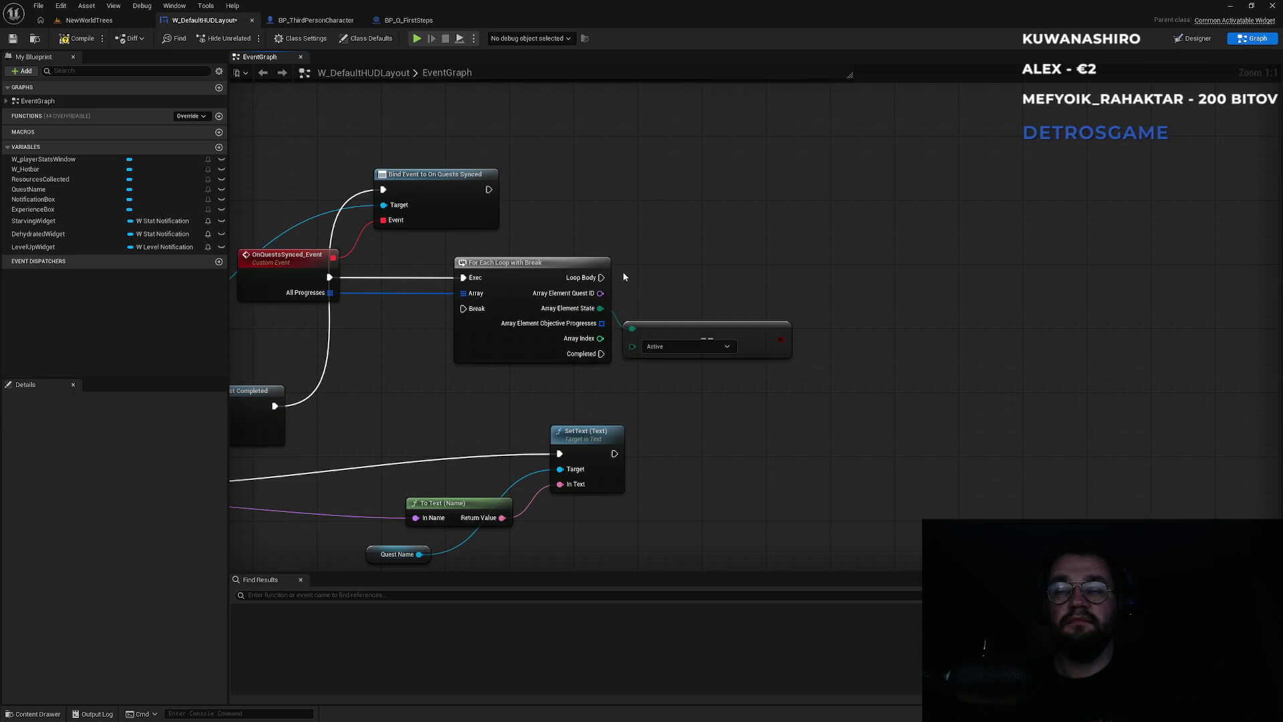
# Step: Add a Branch on the Active comparison and run the loop body into it
pyautogui.moveTo(781, 339); pyautogui.dragTo(825, 284)
pyautogui.write('b')
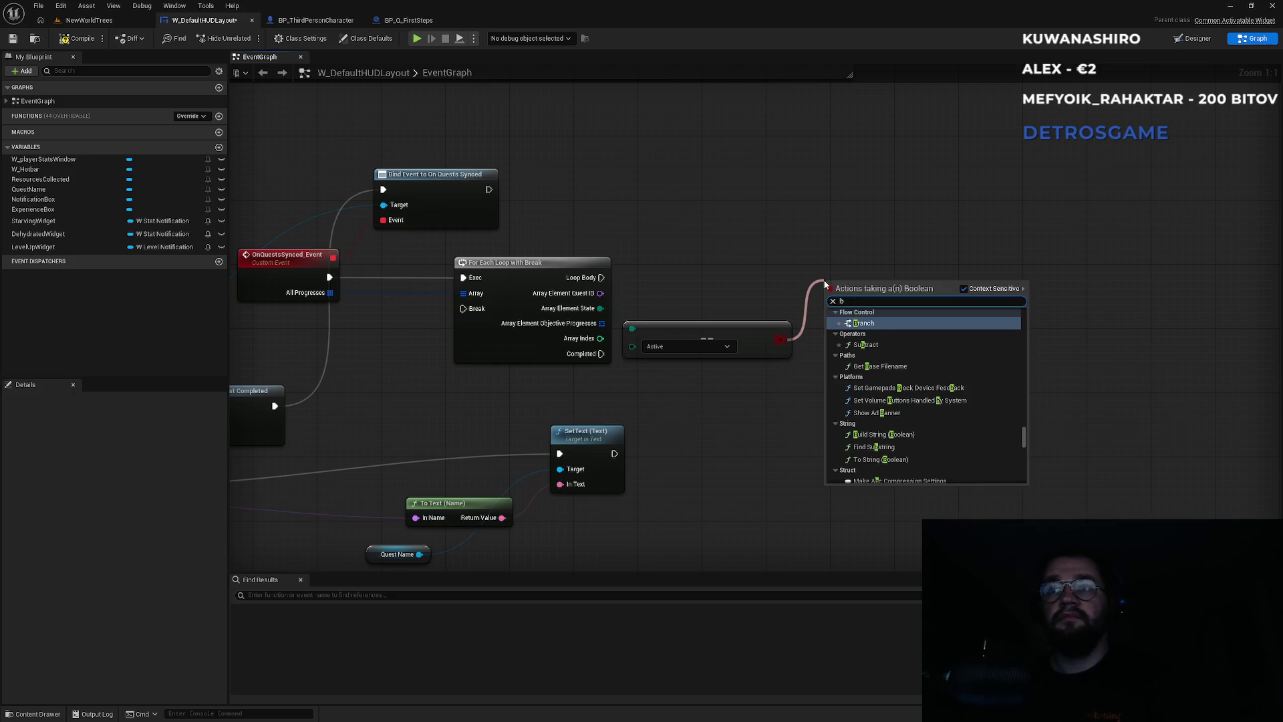
pyautogui.press('Return')
pyautogui.moveTo(601, 278)
pyautogui.mouseDown()
pyautogui.moveTo(834, 294)
pyautogui.moveTo(845, 269)
pyautogui.mouseUp()
# Step: Duplicate the SetText, To Text and Quest Name nodes, fed by Quest ID on True, then Break
pyautogui.moveTo(791, 439); pyautogui.dragTo(893, 355)
pyautogui.moveTo(459, 389); pyautogui.dragTo(721, 490)
pyautogui.hotkey('ctrl', 'c')
pyautogui.hotkey('ctrl', 'v')
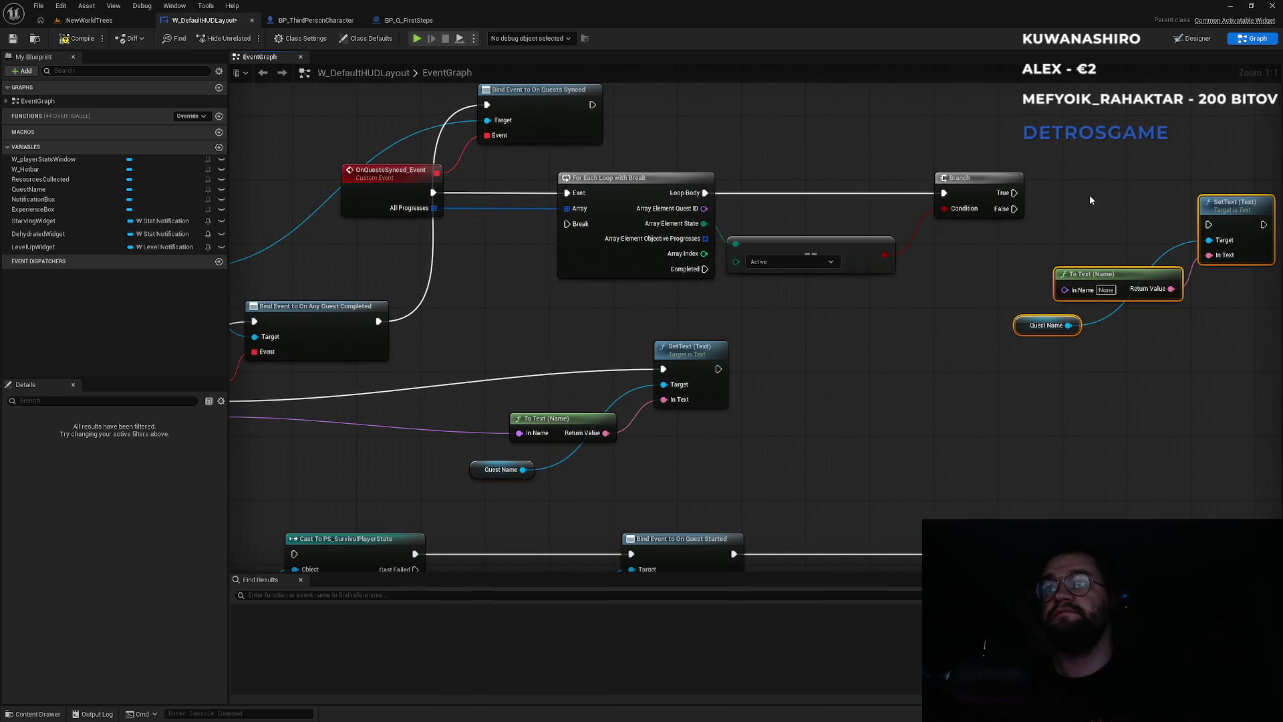
pyautogui.moveTo(1090, 195); pyautogui.dragTo(796, 332)
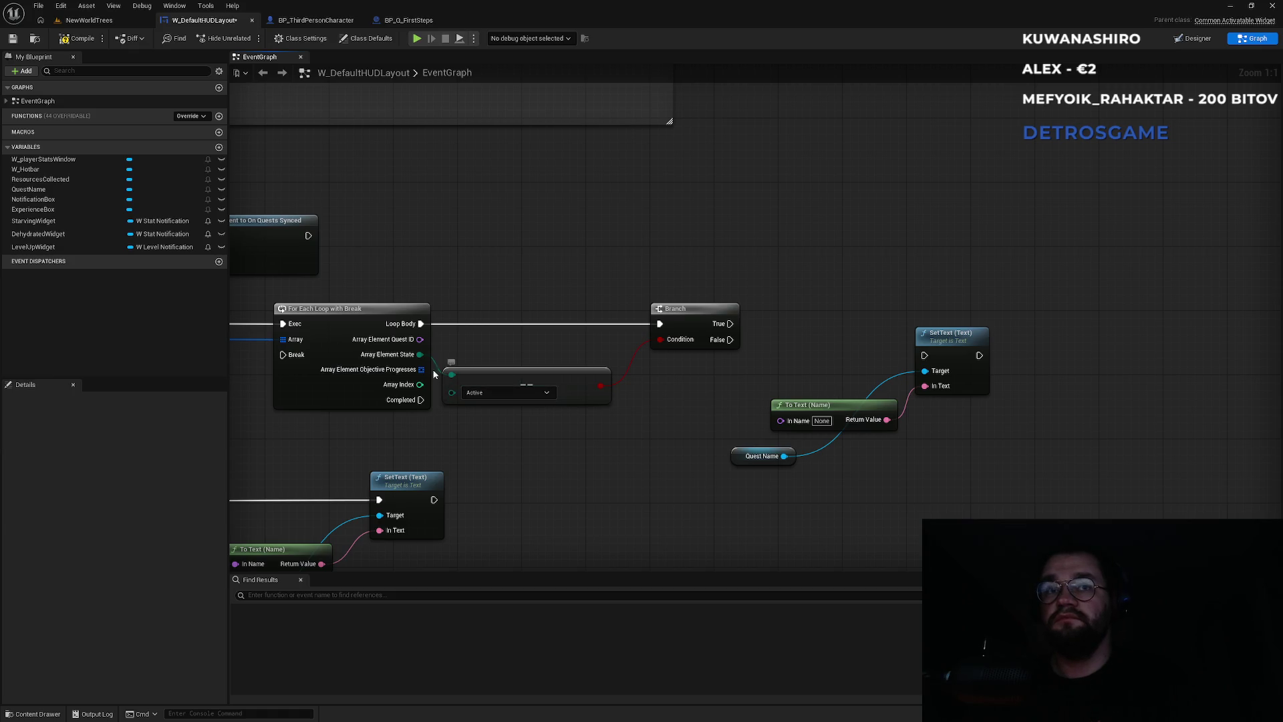
pyautogui.moveTo(420, 339)
pyautogui.mouseDown()
pyautogui.moveTo(802, 431)
pyautogui.moveTo(781, 419)
pyautogui.mouseUp()
pyautogui.moveTo(927, 355); pyautogui.dragTo(730, 323)
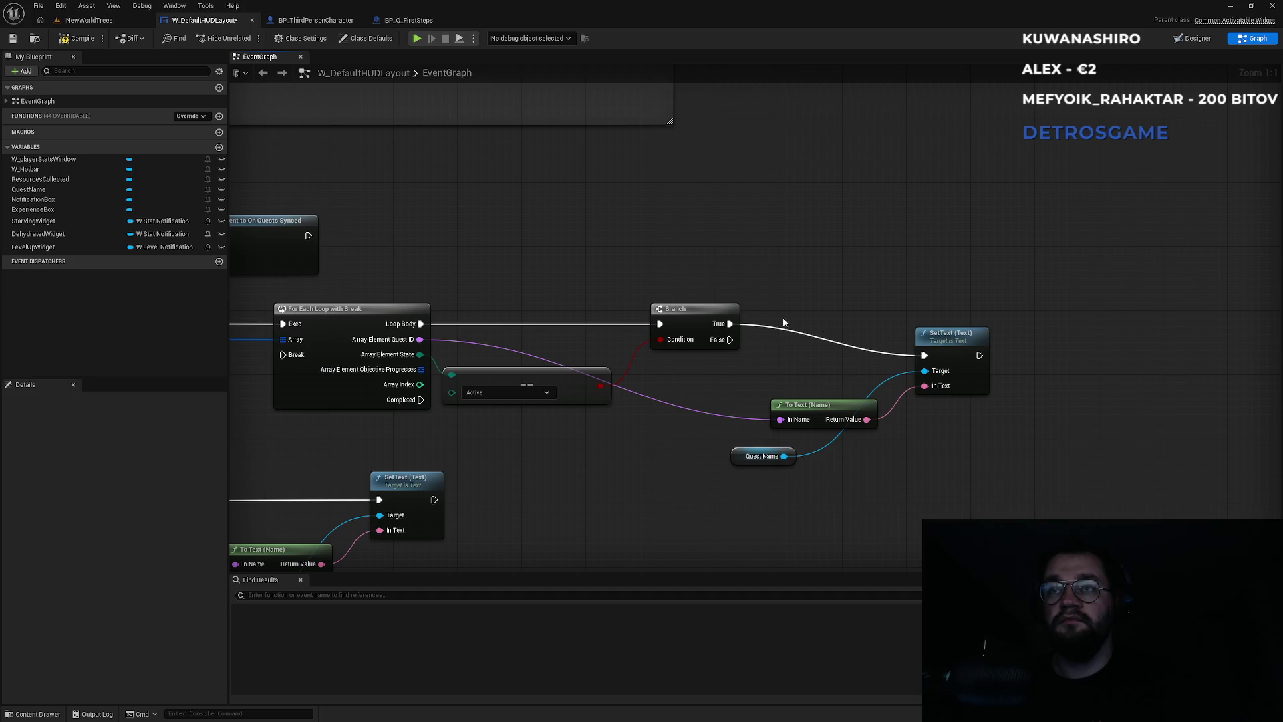
pyautogui.moveTo(978, 356)
pyautogui.mouseDown()
pyautogui.moveTo(524, 444)
pyautogui.moveTo(283, 354)
pyautogui.mouseUp()
# Step: Reposition the comparison and Branch nodes, then bring up BP_ThirdPersonCharacter
pyautogui.moveTo(406, 450); pyautogui.dragTo(650, 449)
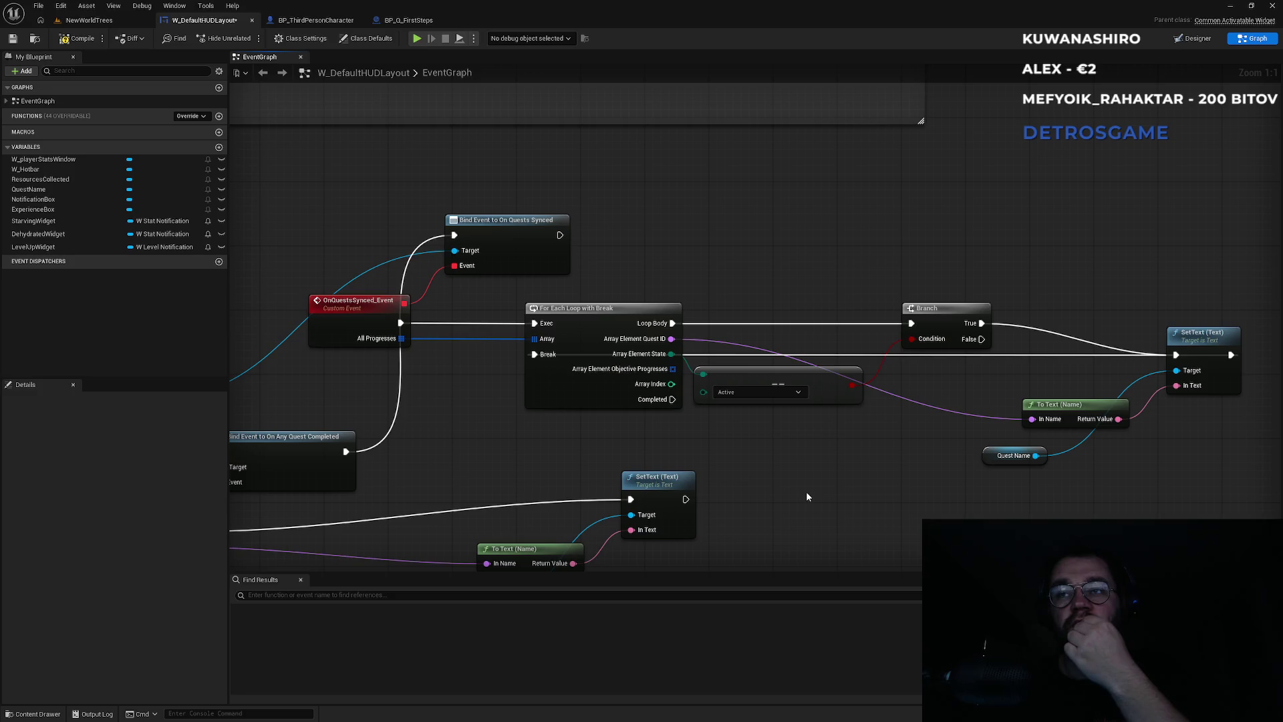
pyautogui.moveTo(768, 383); pyautogui.dragTo(798, 422)
pyautogui.click(784, 364)
pyautogui.moveTo(936, 308); pyautogui.dragTo(968, 308)
pyautogui.click(918, 274)
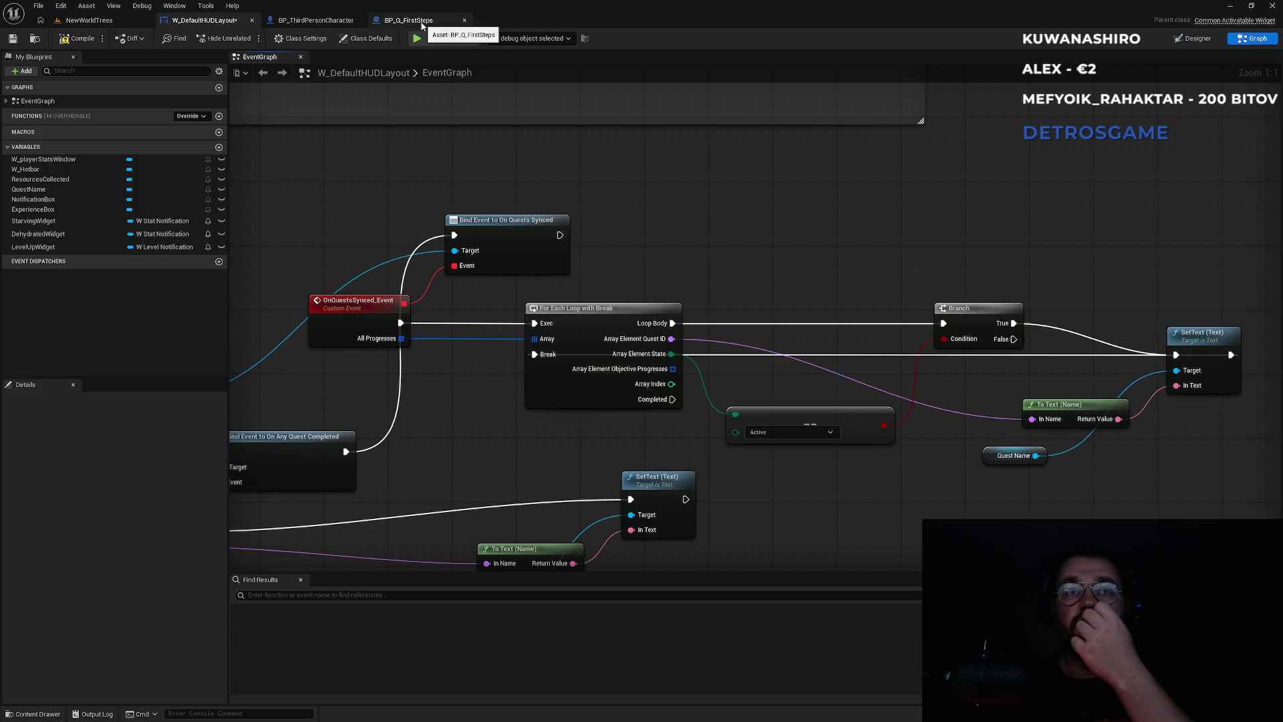
pyautogui.click(422, 21)
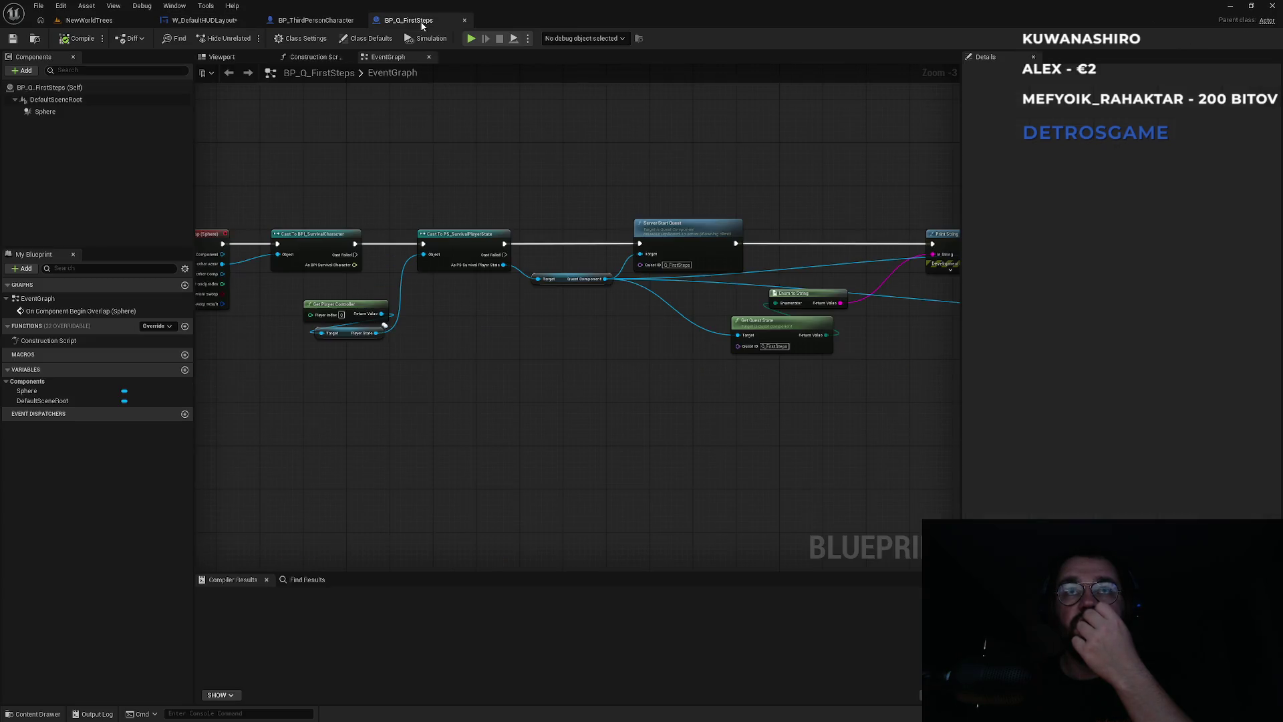
pyautogui.click(314, 20)
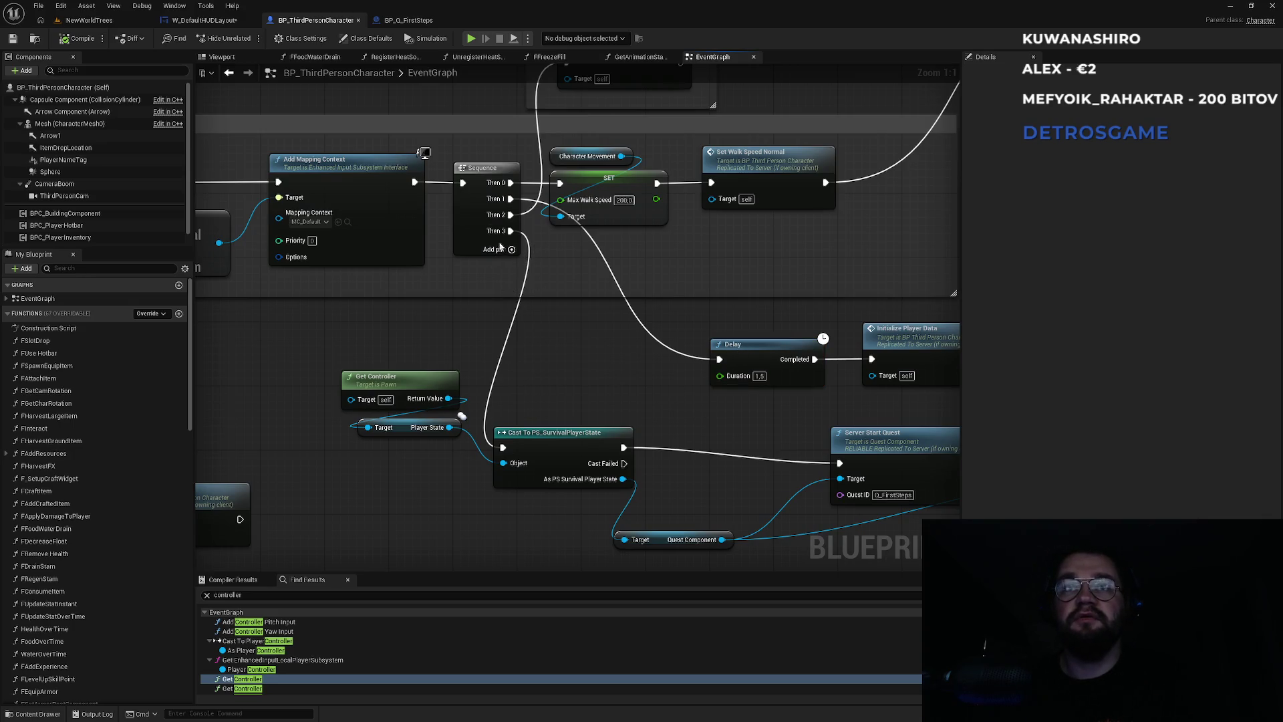
# Step: Insert a 1,5-second Delay between Then 3 and the PS_SurvivalPlayerState cast, then return to NewWorldTrees
pyautogui.hotkey('ctrl', 'v')
pyautogui.moveTo(511, 231); pyautogui.dragTo(528, 351)
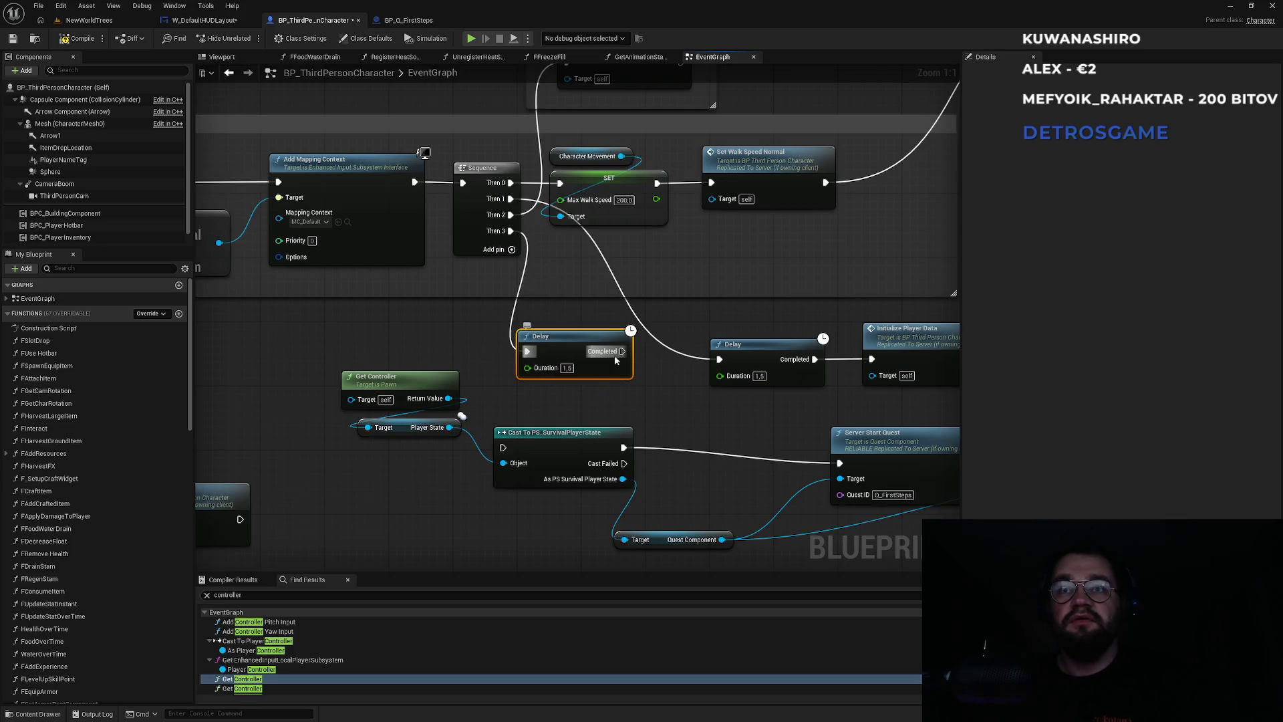
pyautogui.moveTo(615, 361); pyautogui.dragTo(503, 447)
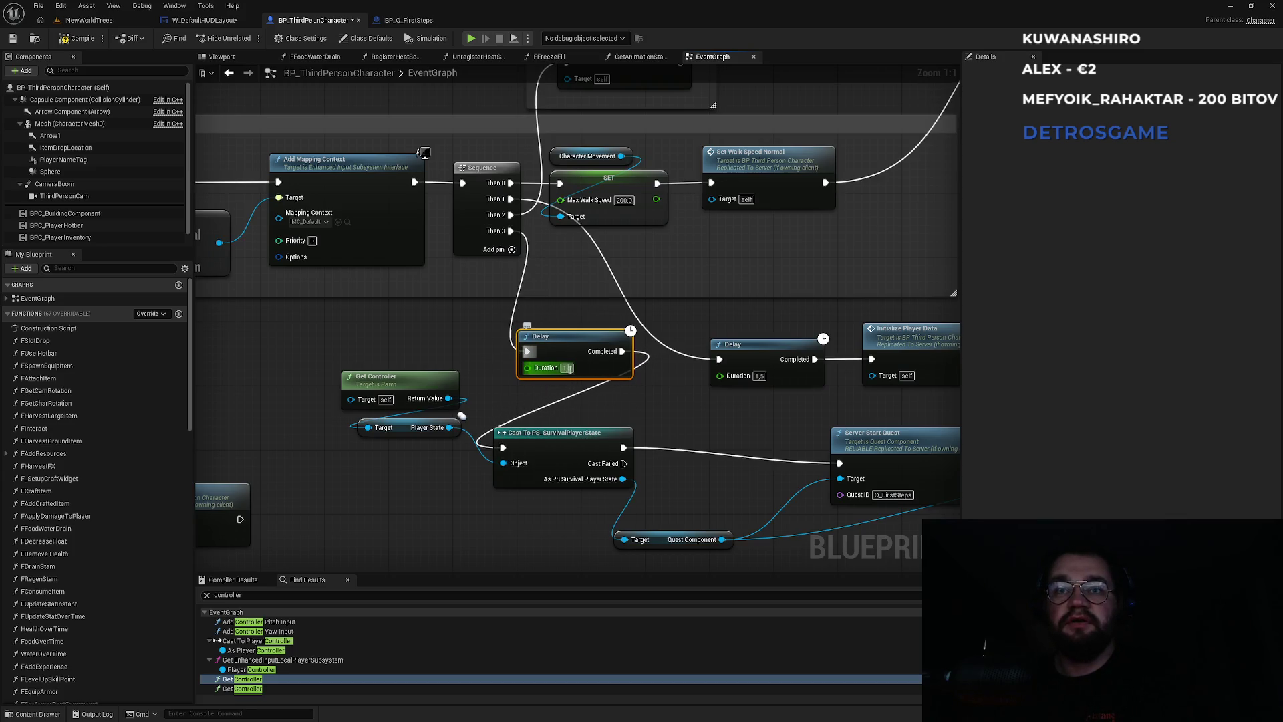
pyautogui.write('3')
pyautogui.click(650, 407)
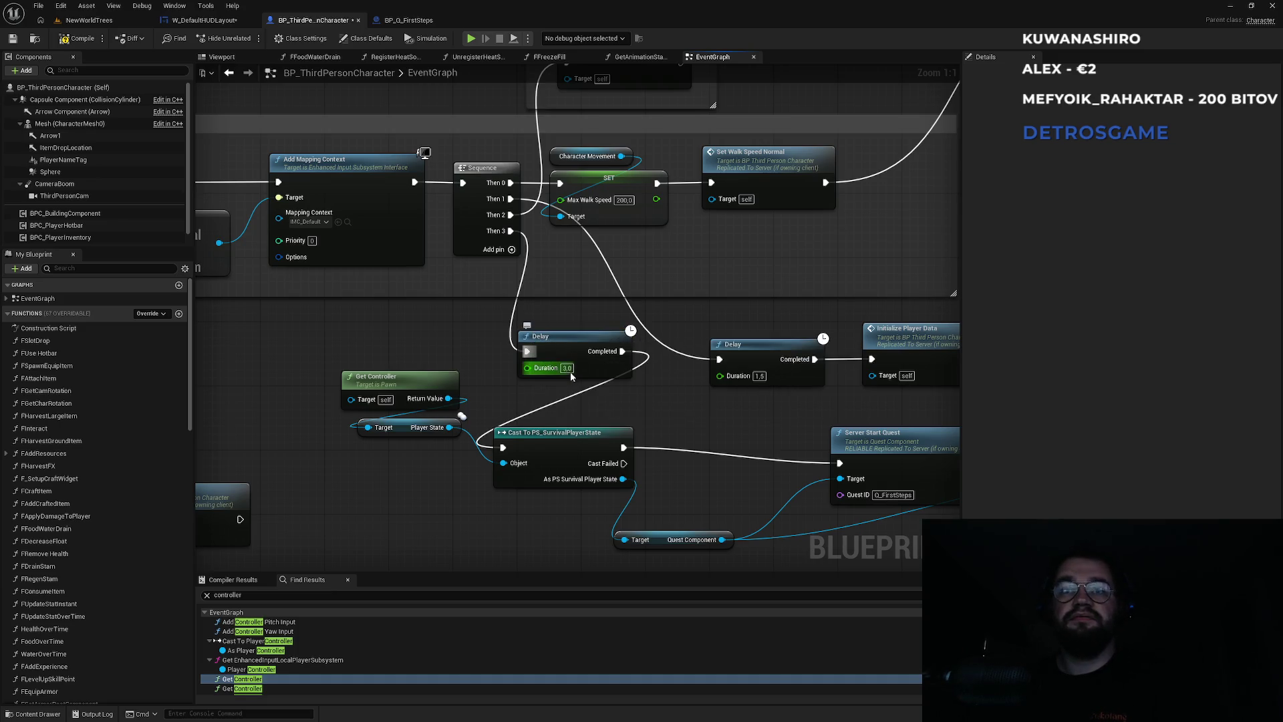
pyautogui.write('1,5')
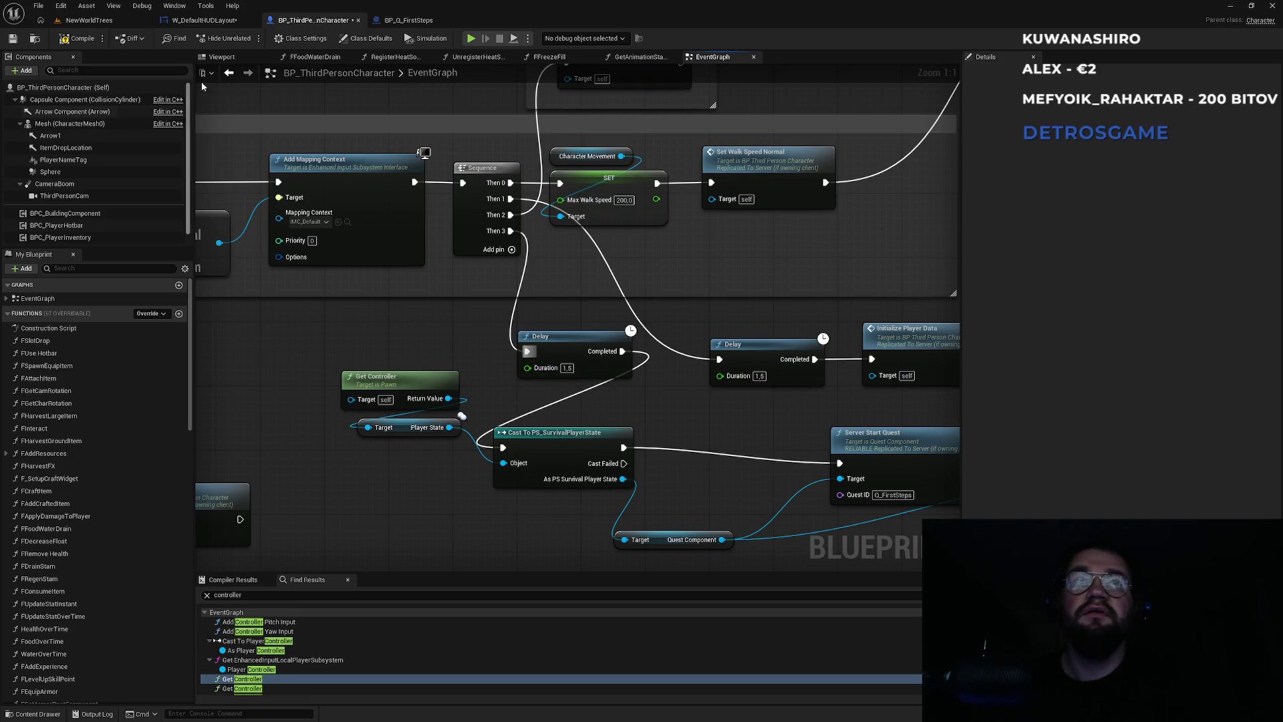
pyautogui.click(130, 25)
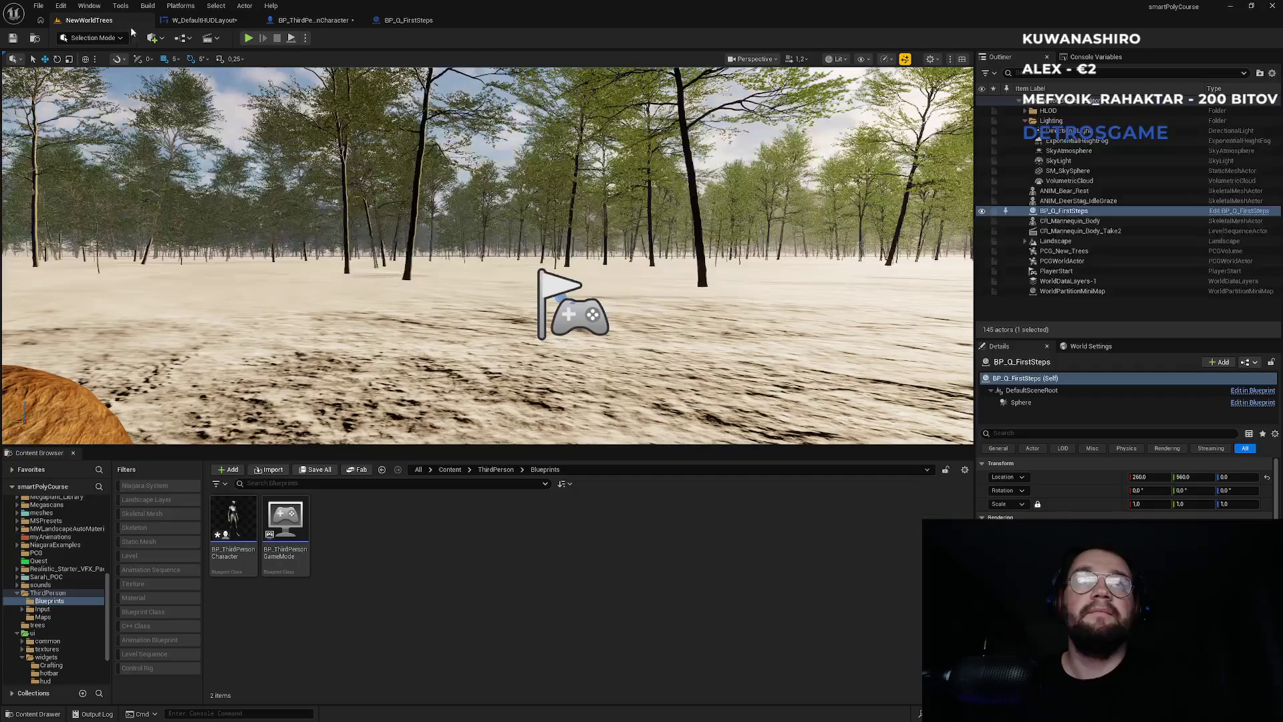
# Step: Play the NewWorldTrees level and dismiss the crash report when the editor crashes
pyautogui.click(248, 42)
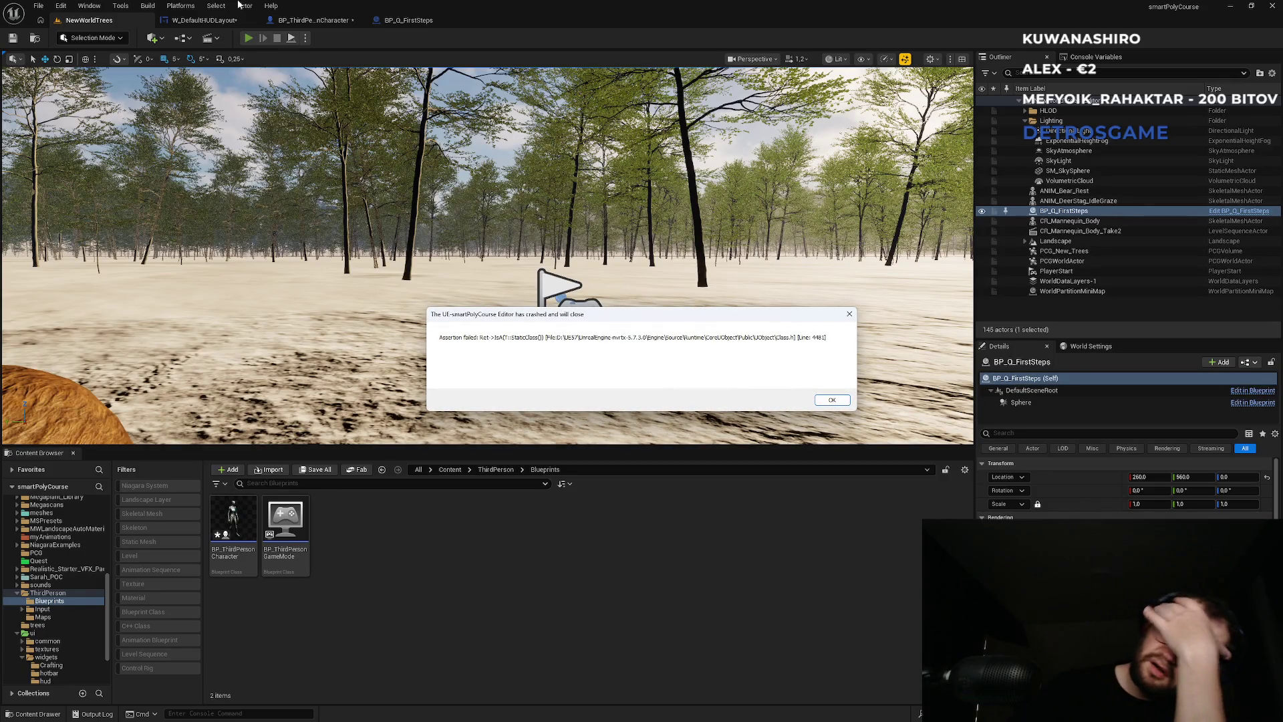
pyautogui.click(832, 399)
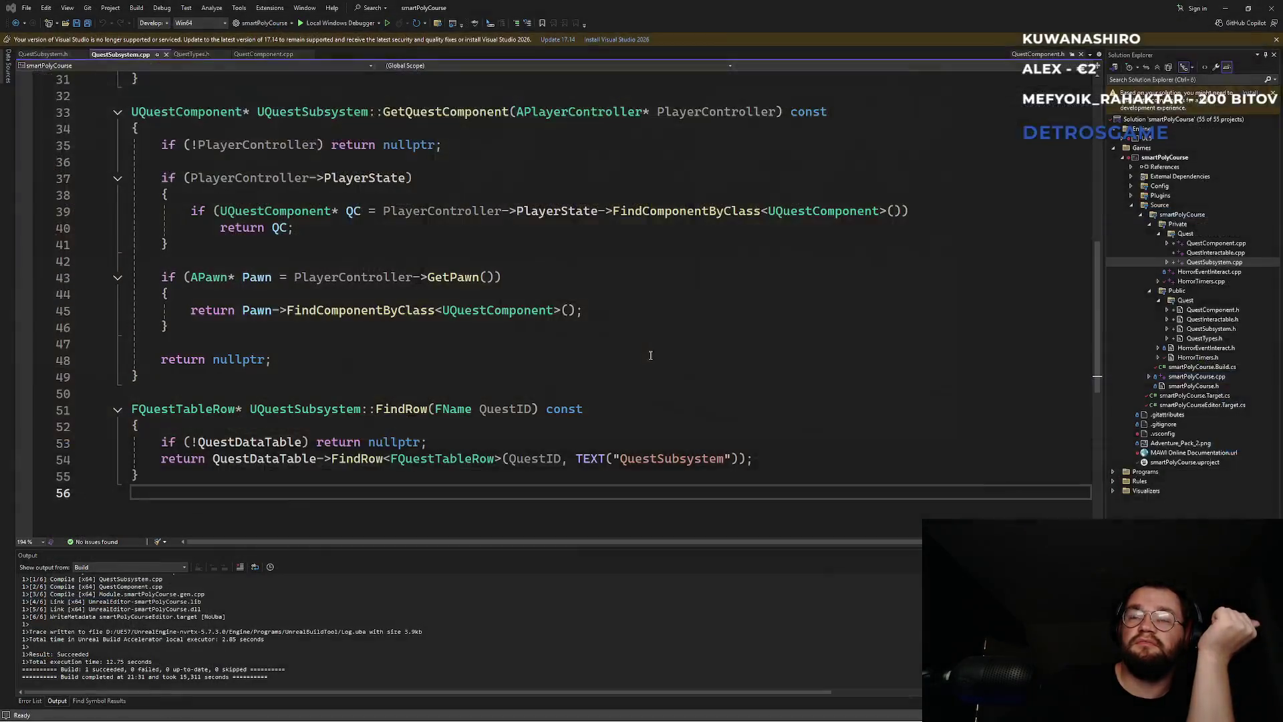
# Step: Build smartPolyCourse in Visual Studio, relaunch it with Ctrl+F5, and minimize Spotify
pyautogui.click(387, 24)
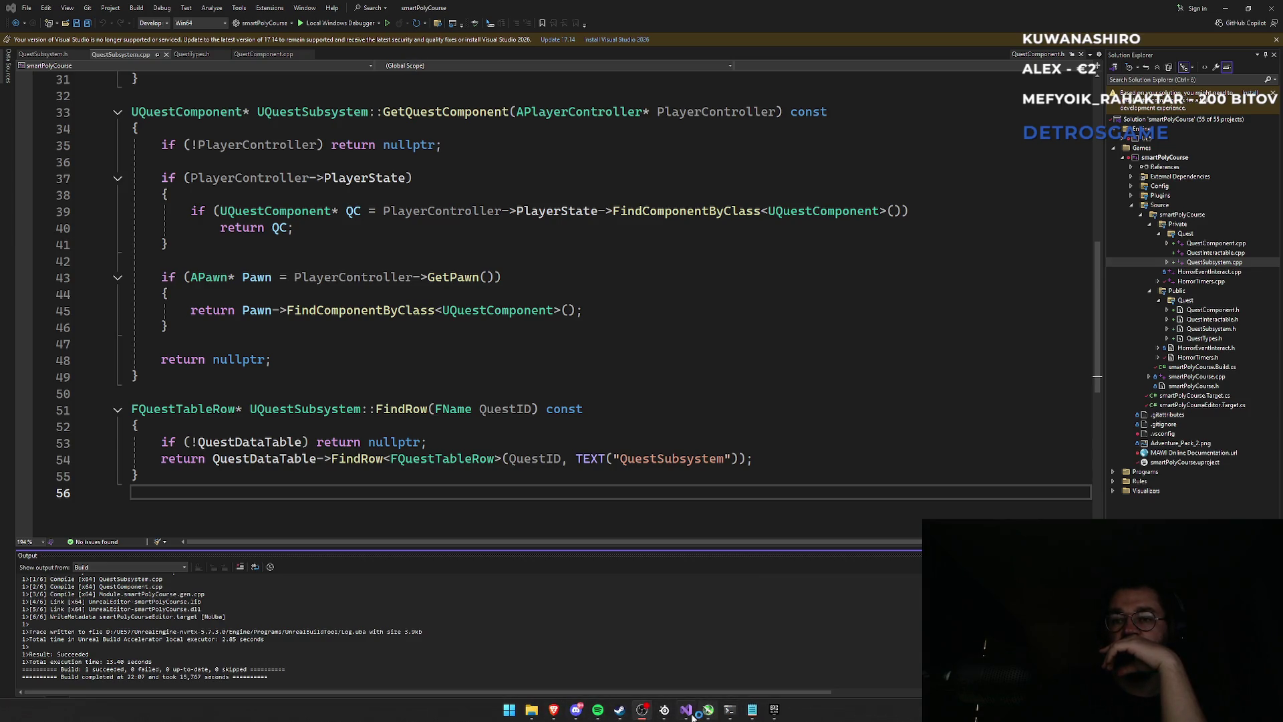
pyautogui.hotkey('ctrl', 'F5')
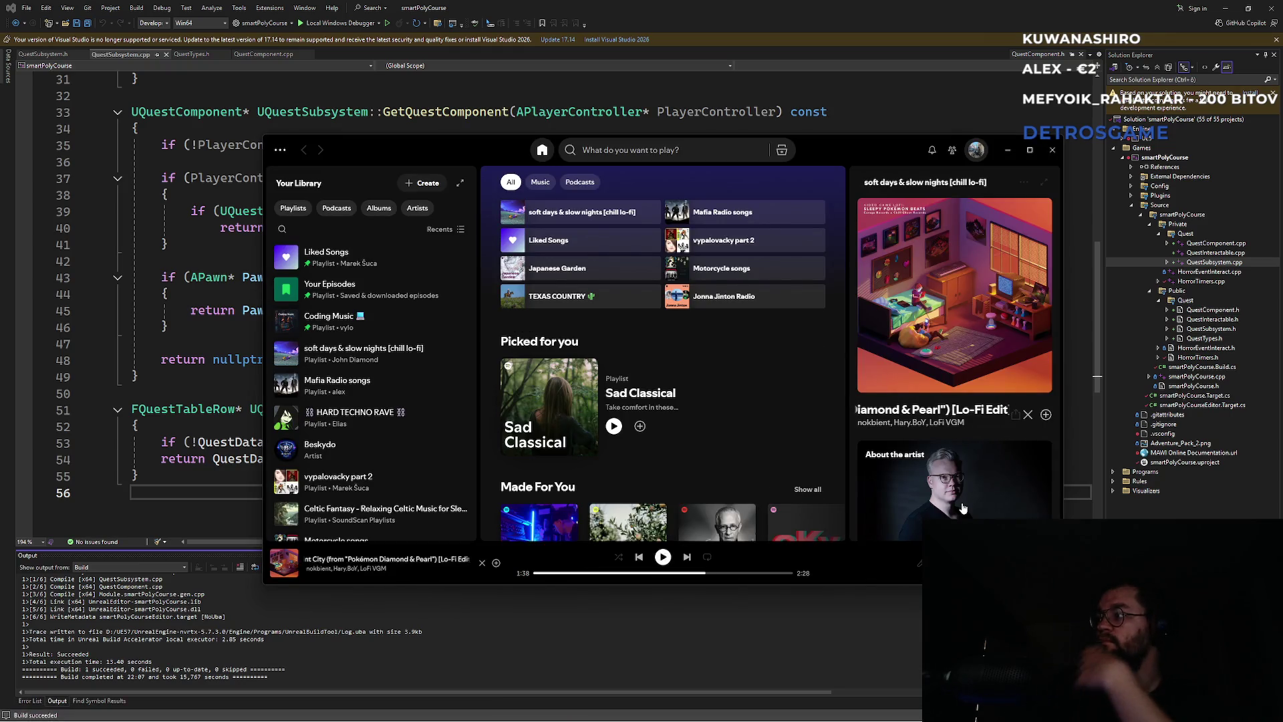
pyautogui.click(1008, 150)
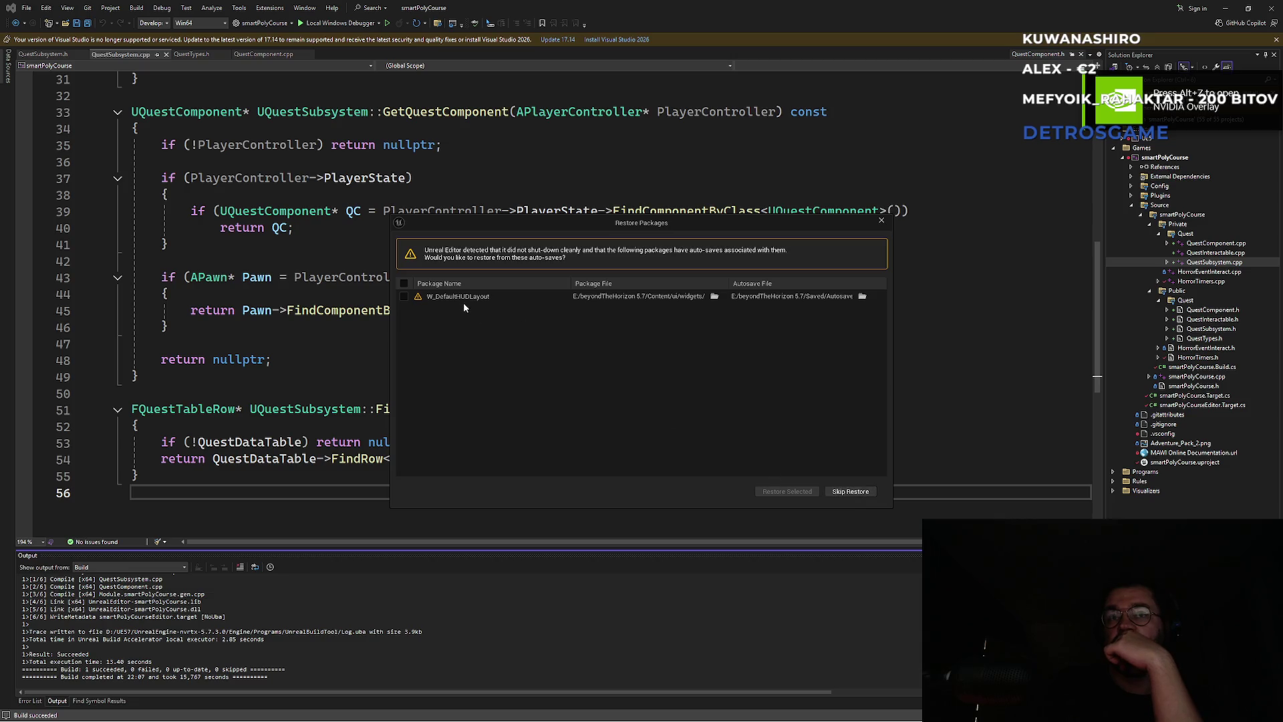
# Step: Restore the W_DefaultHUDLayout autosave and accept the checkout warning
pyautogui.click(407, 297)
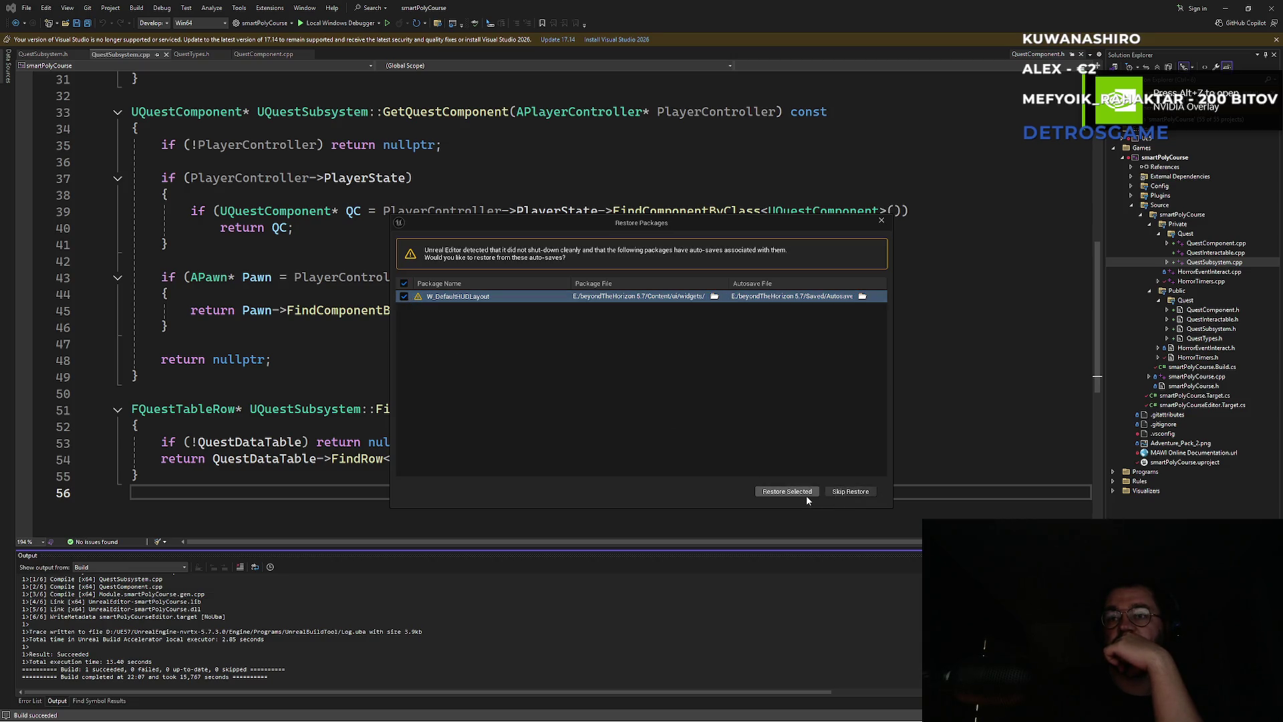
pyautogui.click(794, 491)
pyautogui.click(735, 385)
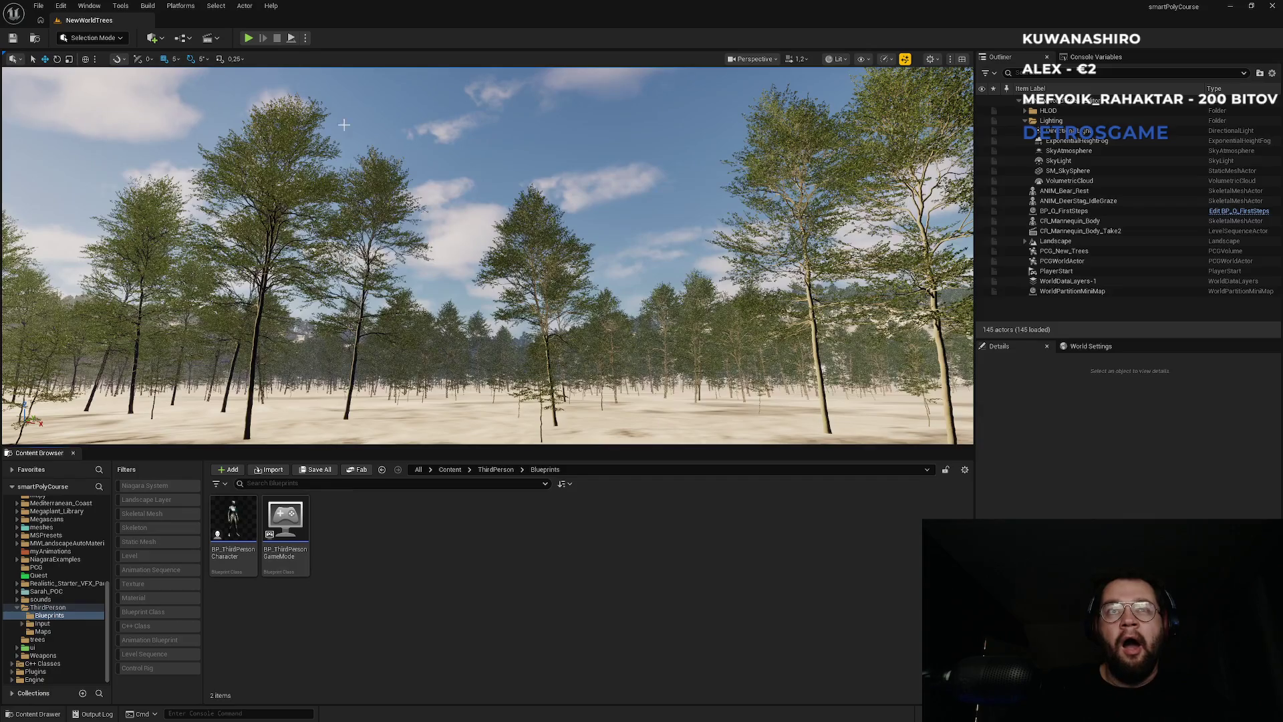
# Step: Browse Content > ui > widgets > hud and open the W_DefaultHUDLayout widget blueprint
pyautogui.click(449, 470)
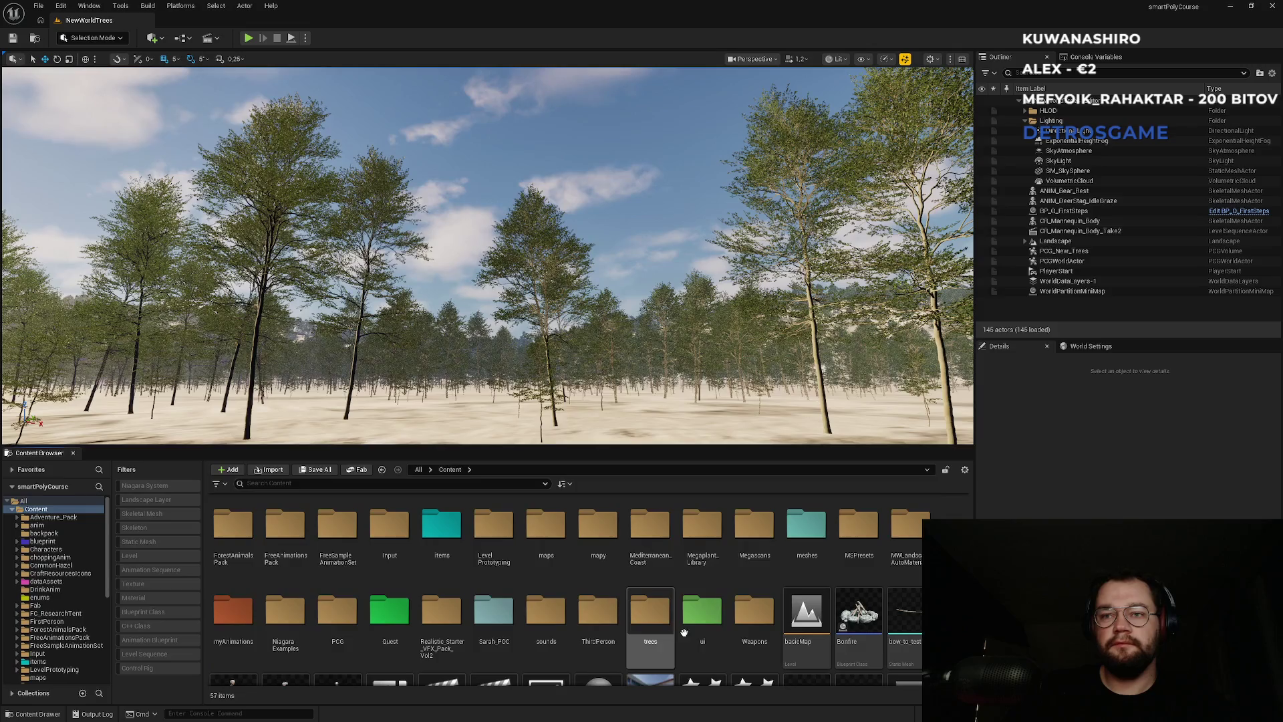
pyautogui.doubleClick(700, 622)
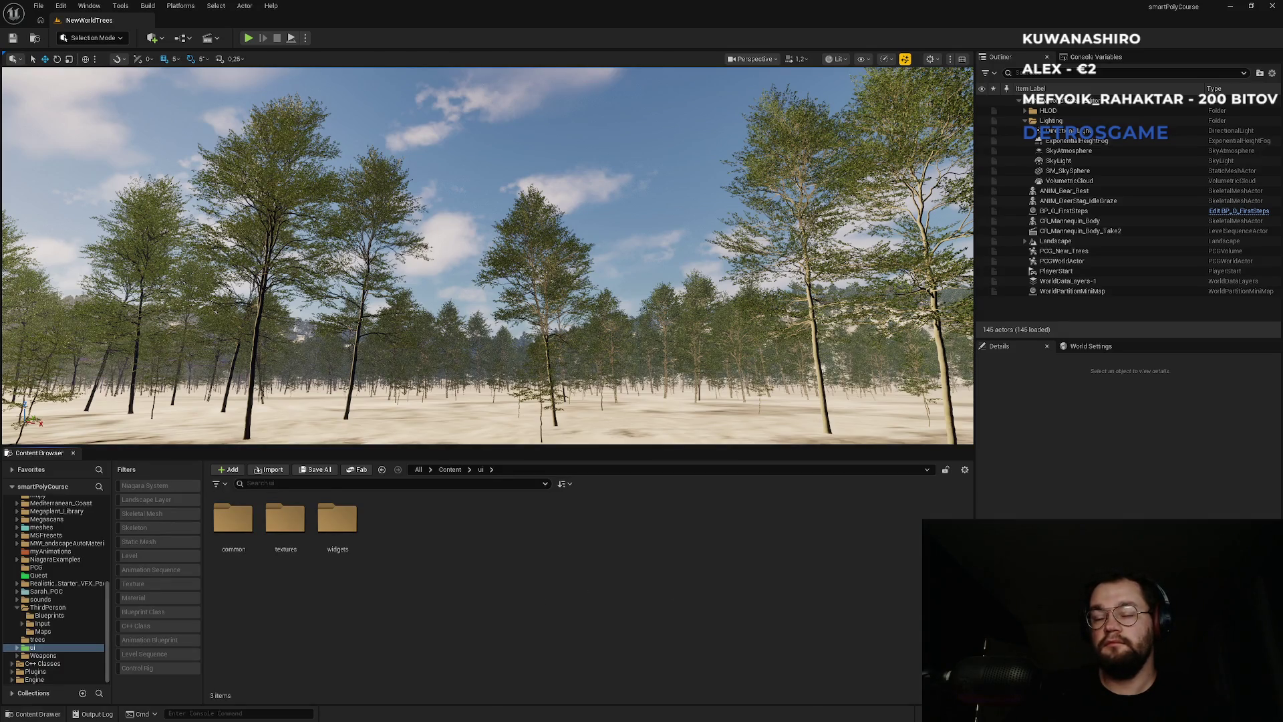
pyautogui.press('super')
pyautogui.click(597, 711)
pyautogui.click(604, 637)
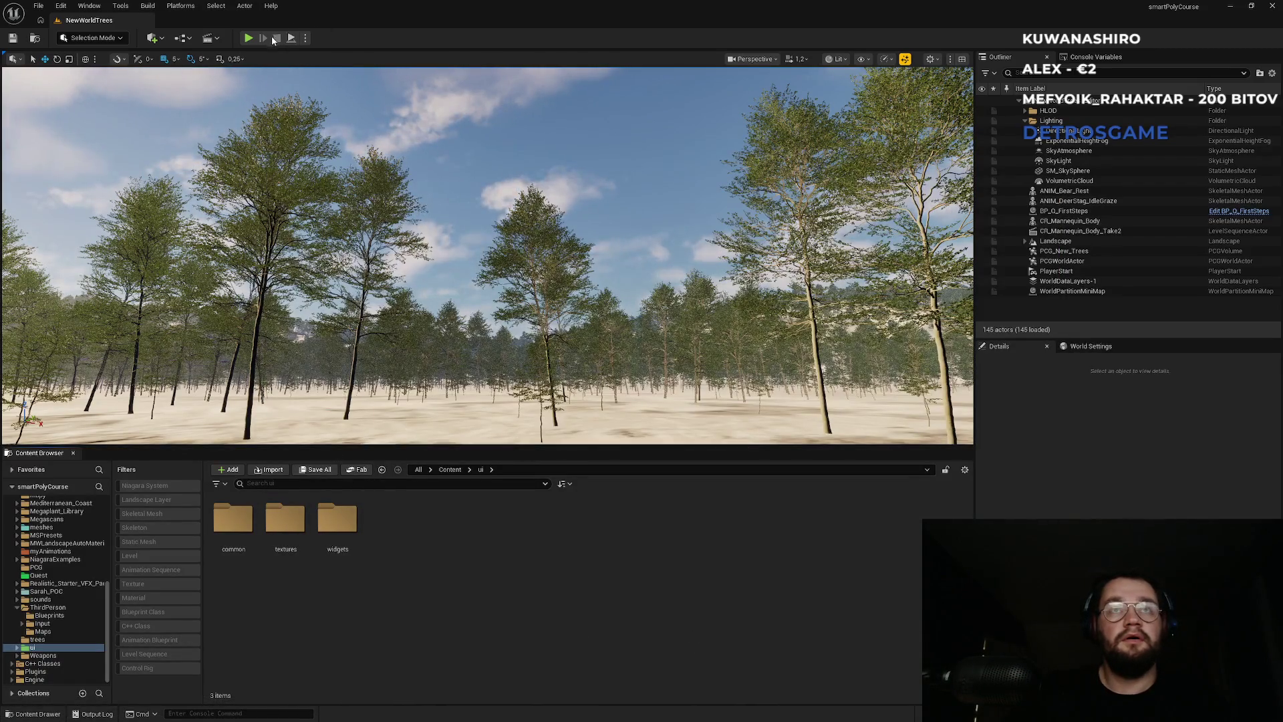
pyautogui.doubleClick(337, 521)
pyautogui.doubleClick(344, 528)
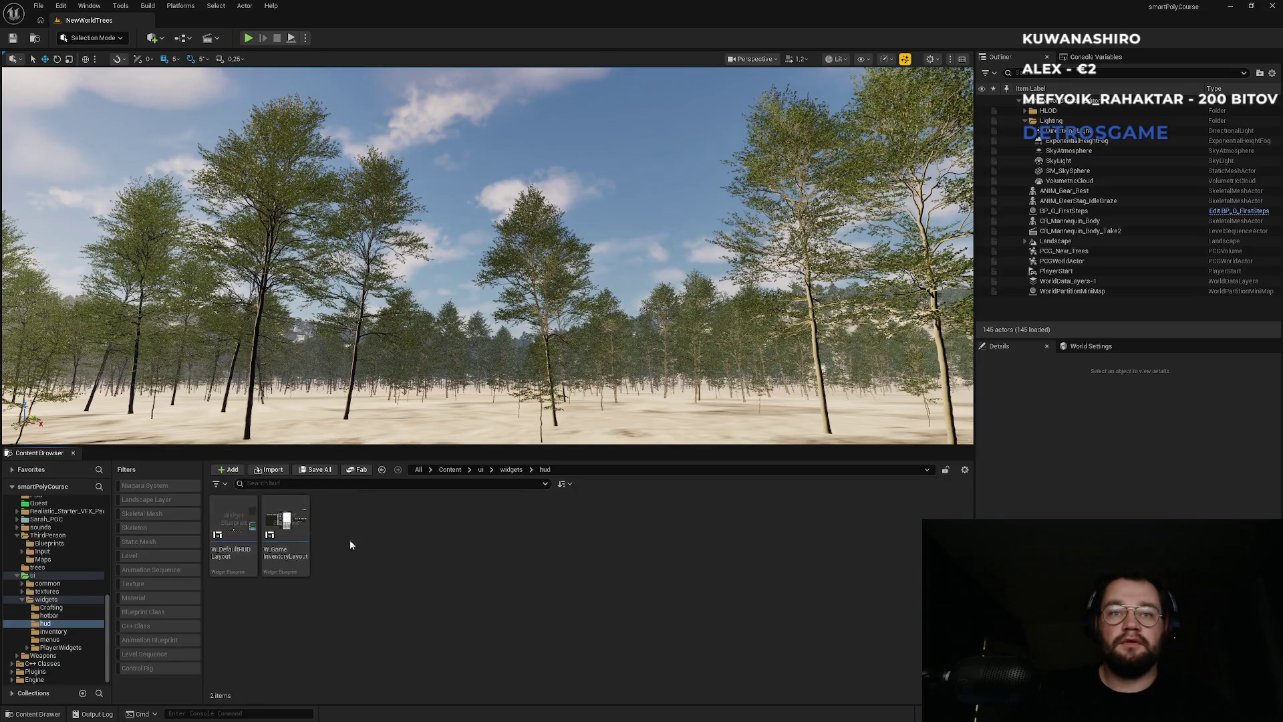
pyautogui.doubleClick(233, 534)
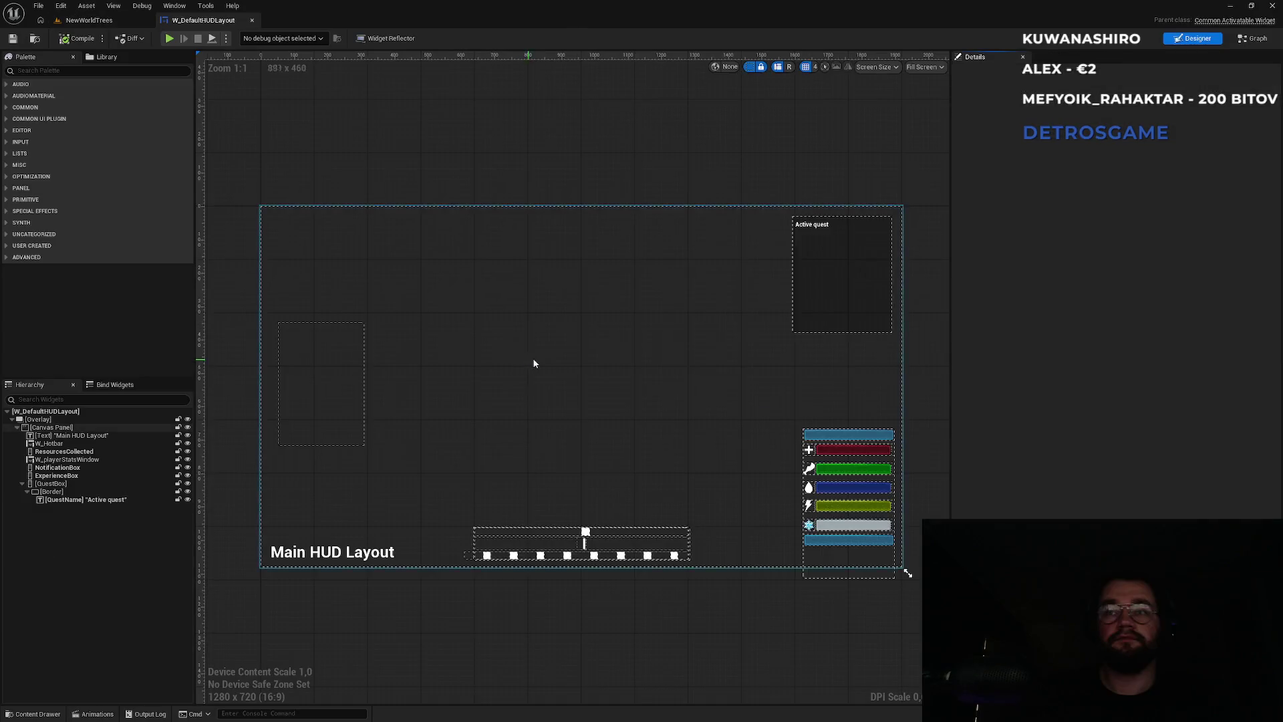
# Step: In the widget's event graph, delete the old For Each Loop node
pyautogui.click(827, 284)
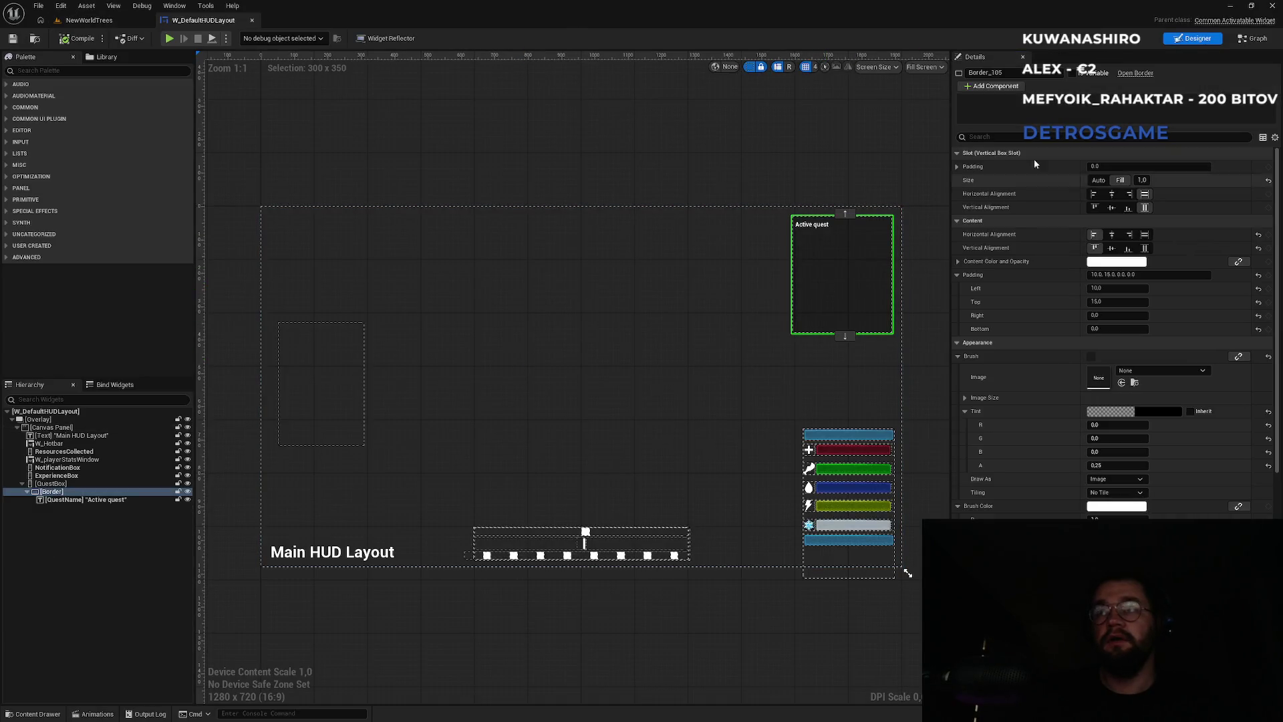
pyautogui.click(1254, 38)
pyautogui.moveTo(905, 241); pyautogui.dragTo(574, 273)
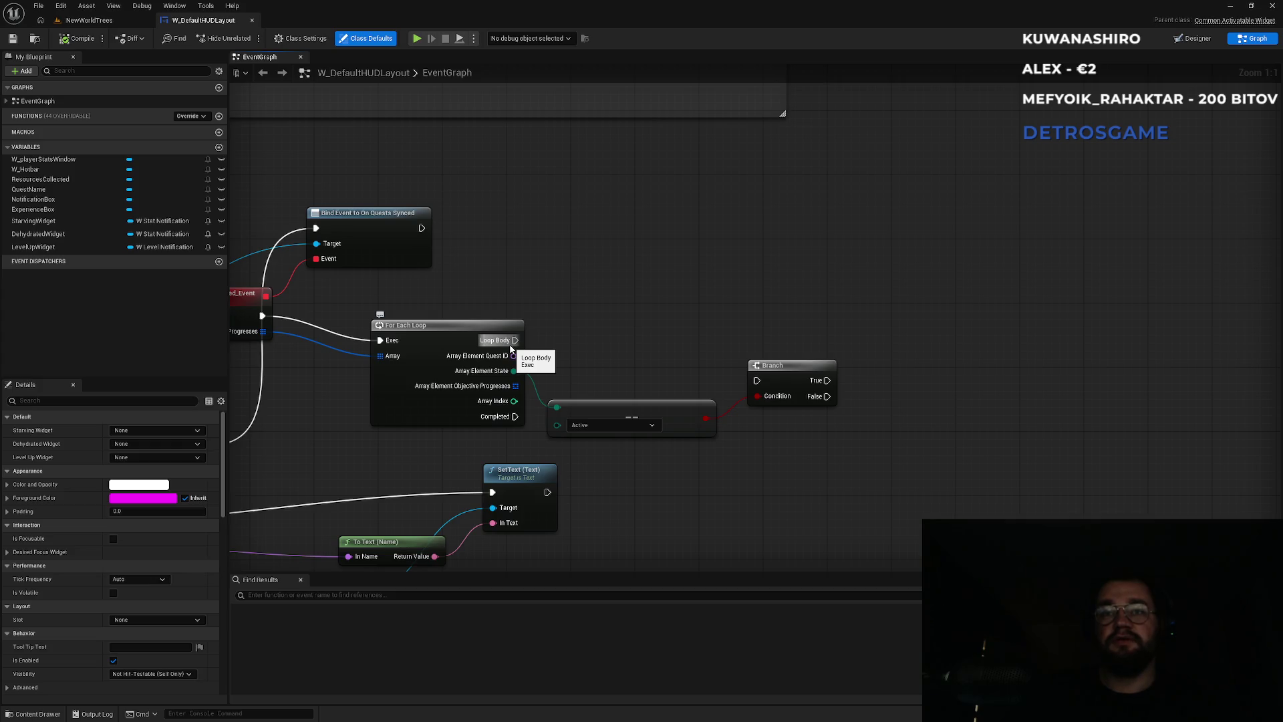
pyautogui.moveTo(458, 293); pyautogui.dragTo(806, 431)
pyautogui.click(442, 352)
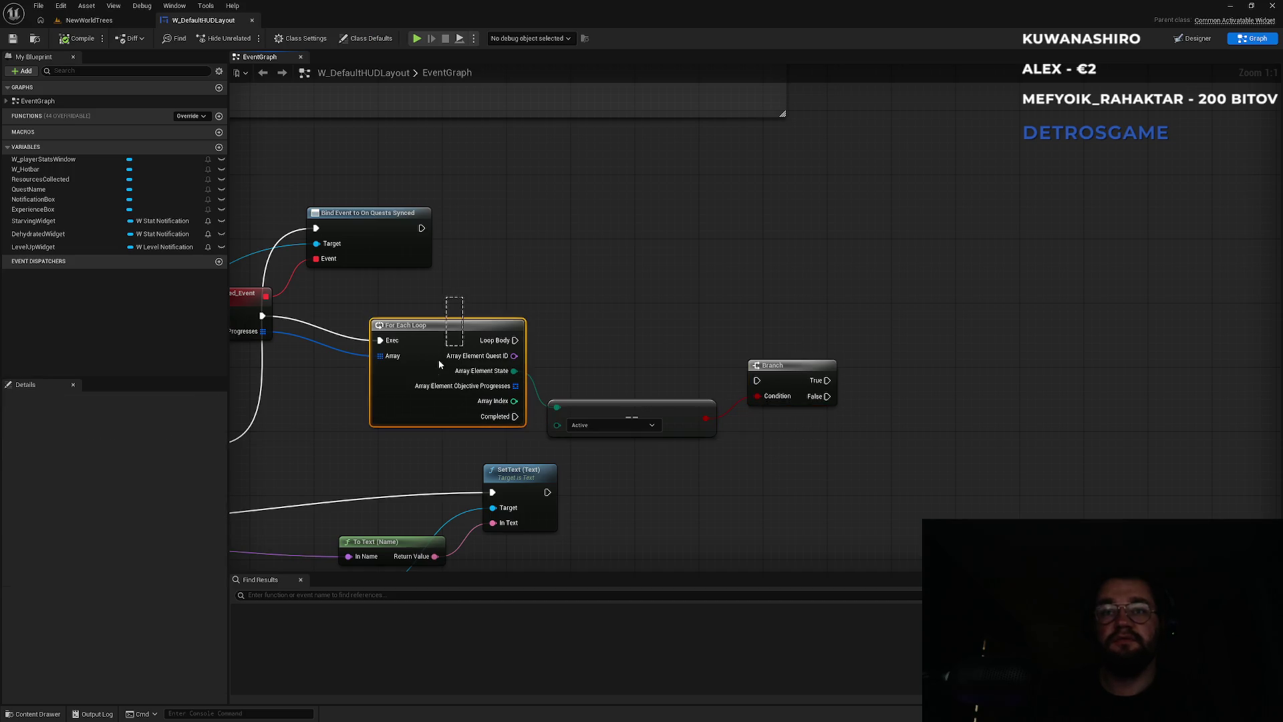
pyautogui.moveTo(501, 262); pyautogui.dragTo(617, 254)
pyautogui.press('Delete')
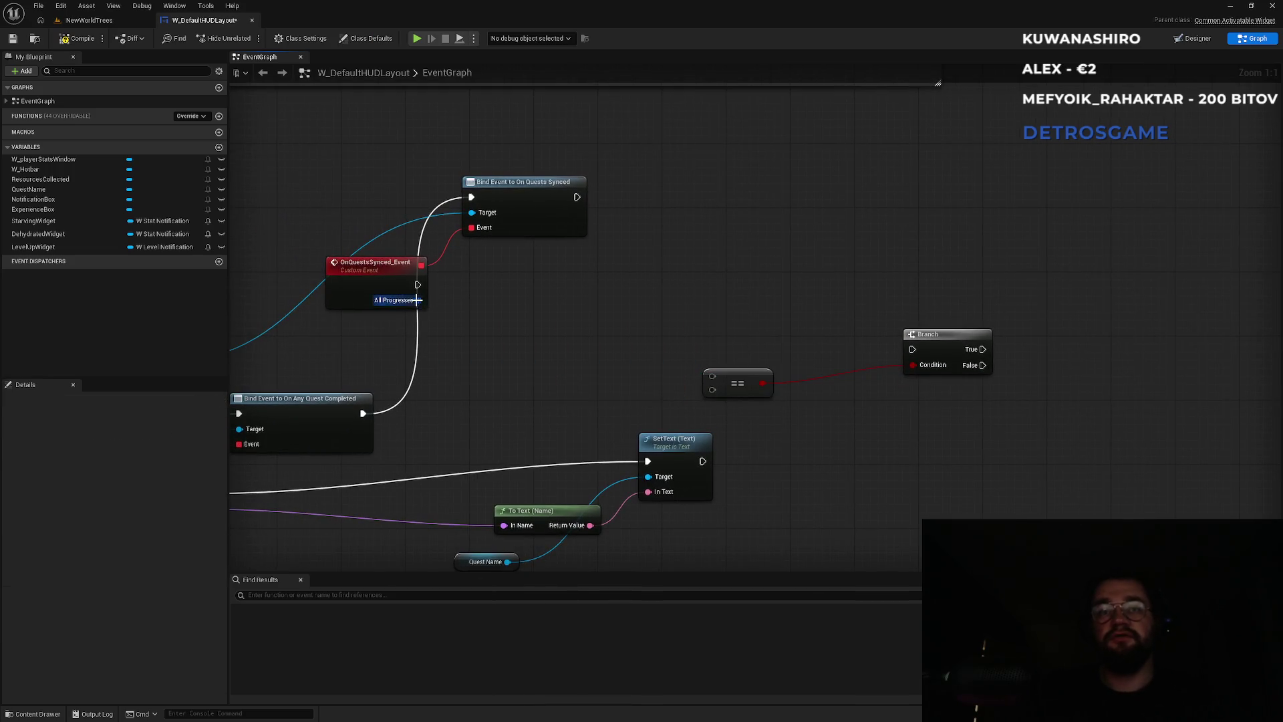
# Step: Add a For Each Loop with Break over All Progresses and connect its body to the Branch
pyautogui.moveTo(418, 300); pyautogui.dragTo(471, 314)
pyautogui.write('fore')
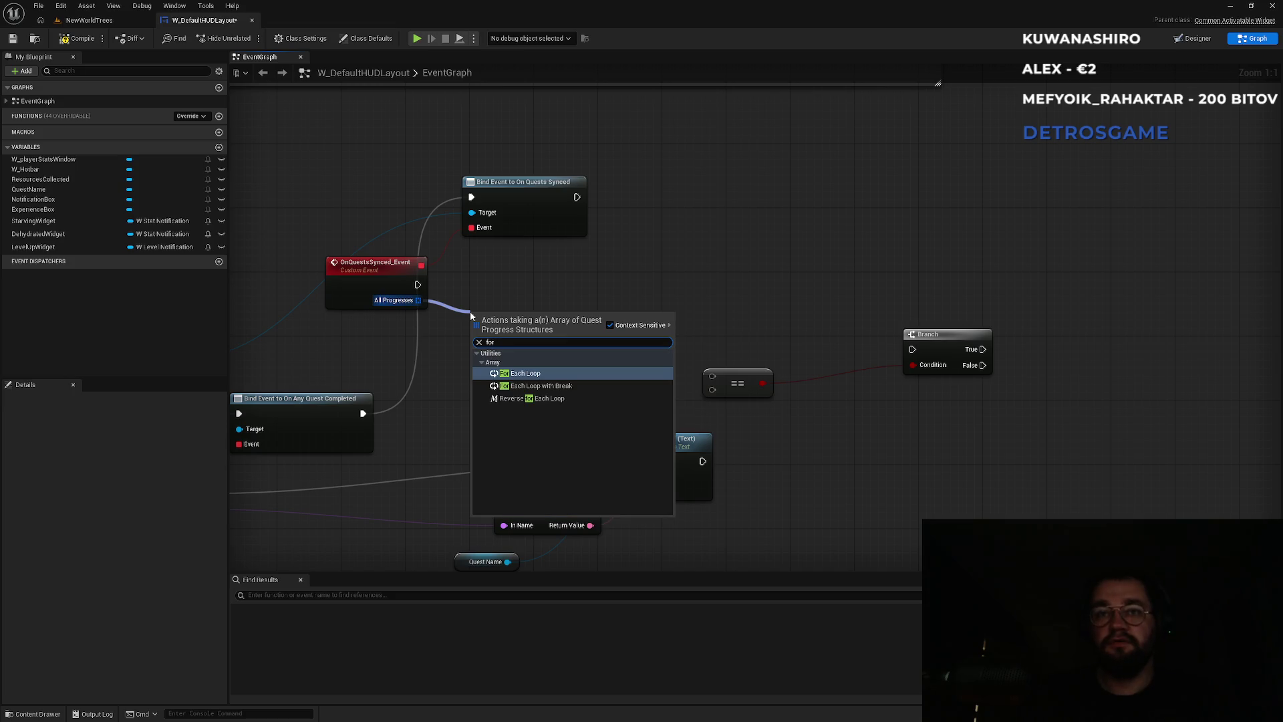
pyautogui.click(538, 385)
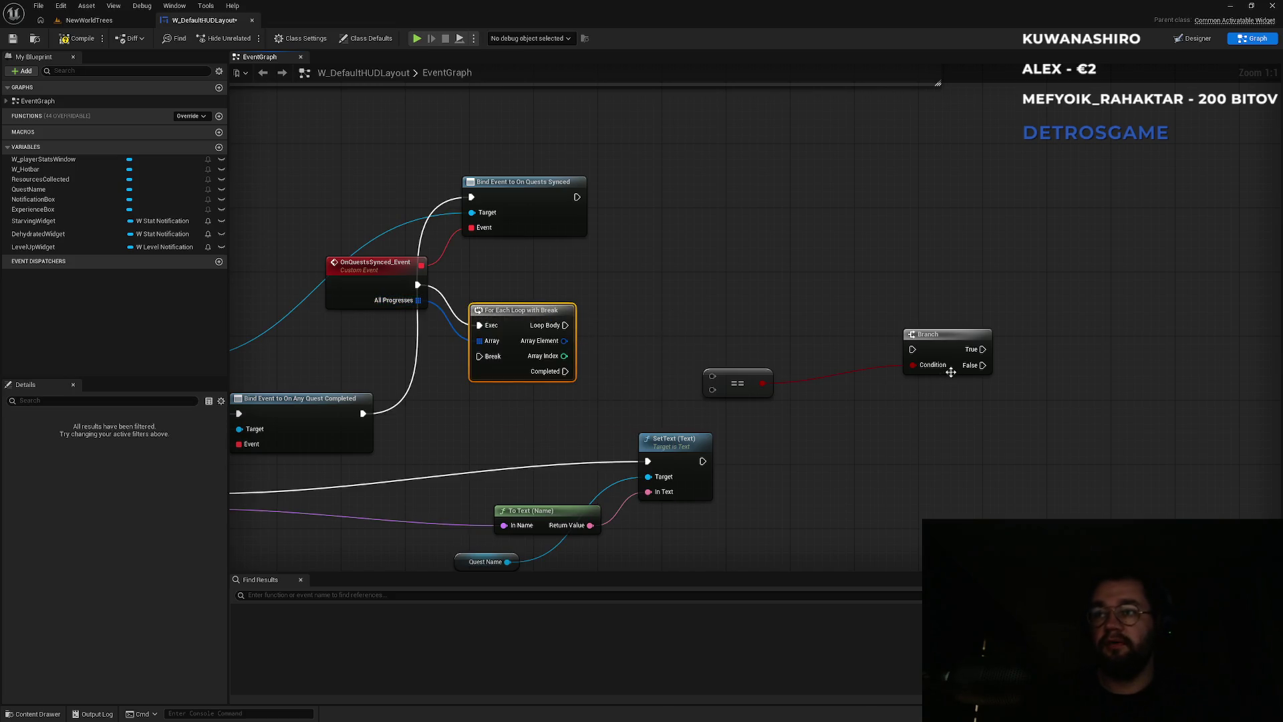
pyautogui.moveTo(566, 325)
pyautogui.mouseDown()
pyautogui.moveTo(910, 334)
pyautogui.moveTo(913, 349)
pyautogui.mouseUp()
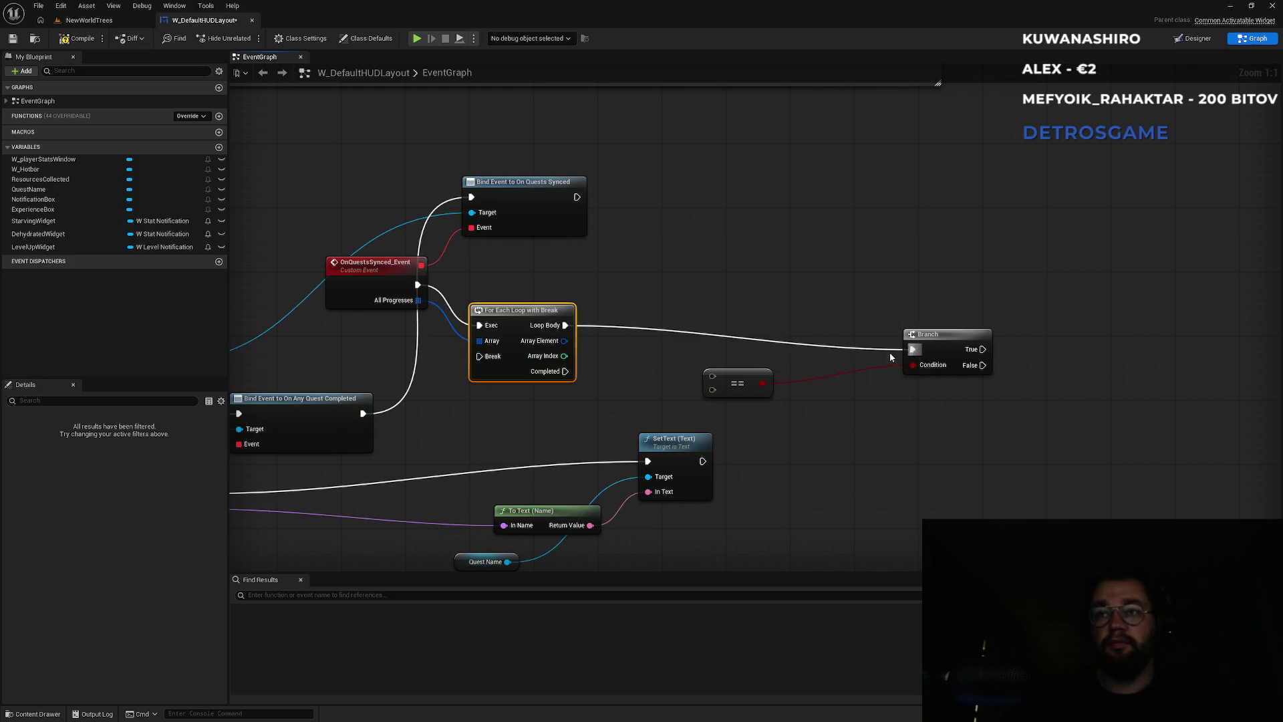
# Step: Split the Array Element and compare its State against Active
pyautogui.rightClick(565, 341)
pyautogui.click(607, 386)
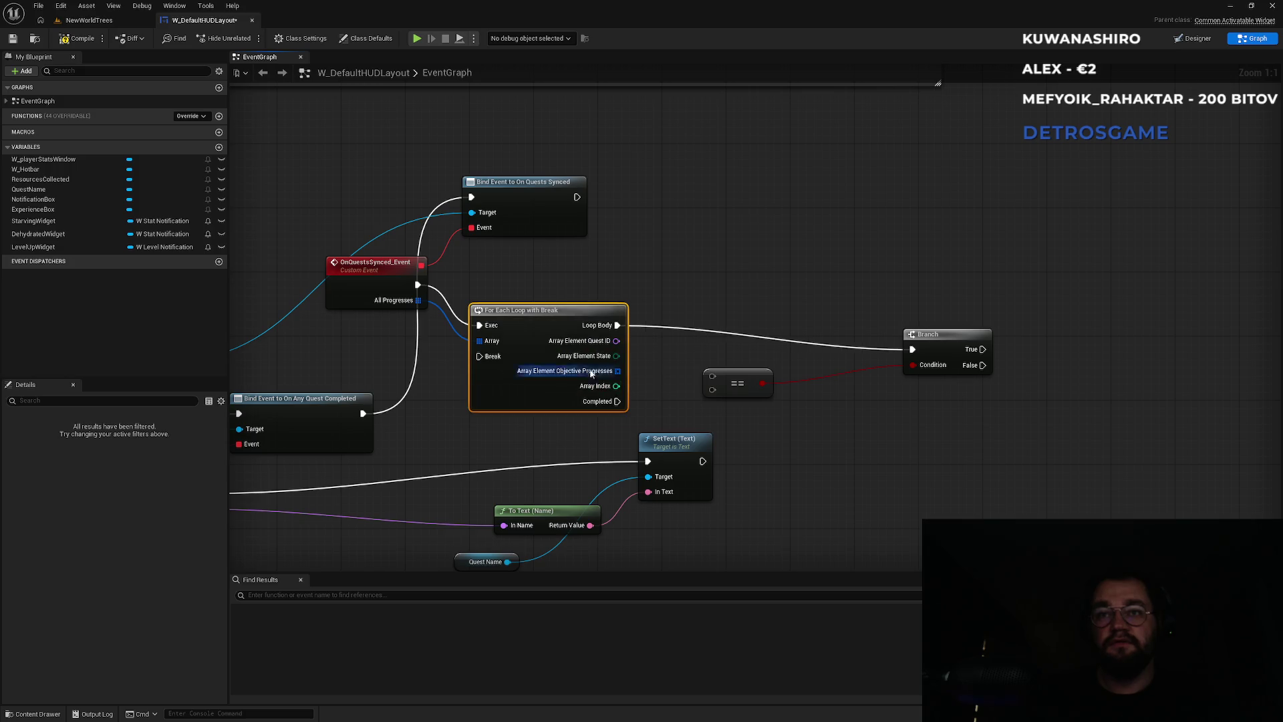
pyautogui.moveTo(616, 355); pyautogui.dragTo(712, 376)
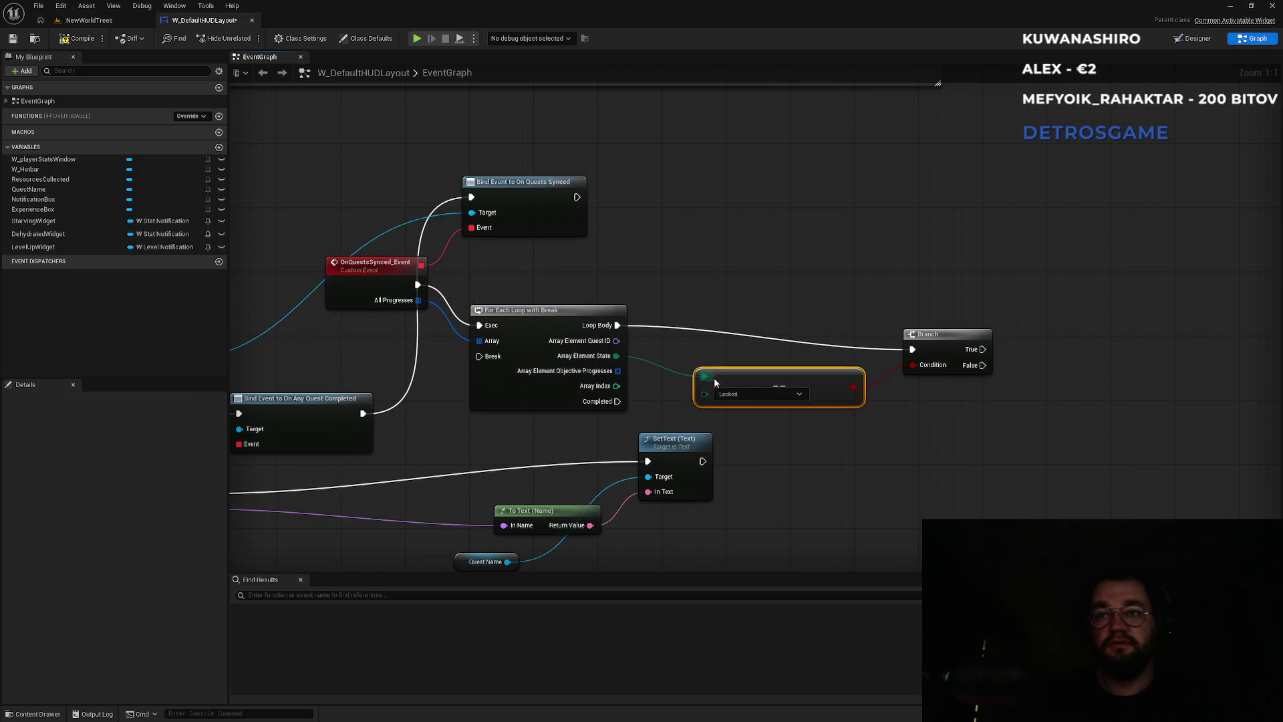
pyautogui.click(743, 393)
pyautogui.click(740, 421)
pyautogui.click(842, 366)
pyautogui.moveTo(842, 366); pyautogui.dragTo(878, 369)
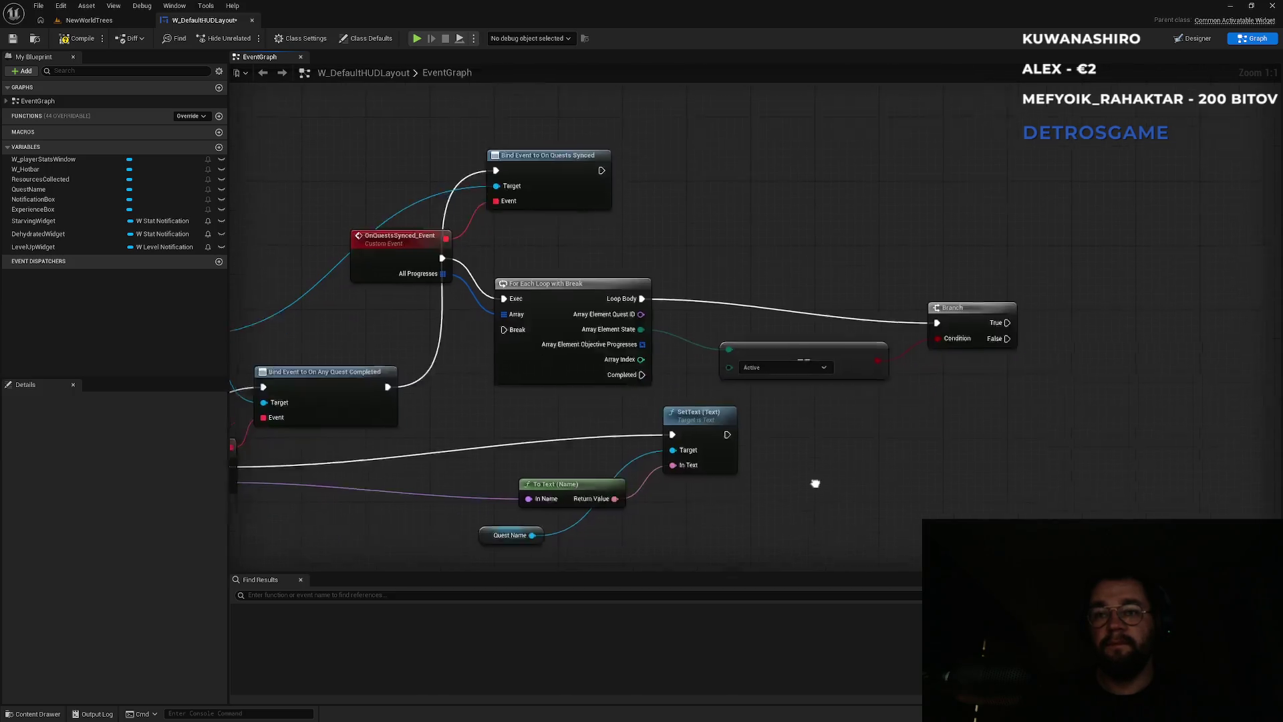
# Step: Duplicate the quest-name SetText nodes, driven by Branch True with Quest ID, then Break the loop
pyautogui.moveTo(816, 493); pyautogui.dragTo(789, 387)
pyautogui.moveTo(744, 327); pyautogui.dragTo(478, 449)
pyautogui.keyDown('ctrl'); pyautogui.click(495, 460); pyautogui.keyUp('ctrl')
pyautogui.hotkey('ctrl', 'c')
pyautogui.hotkey('ctrl', 'v')
pyautogui.moveTo(982, 249); pyautogui.dragTo(1146, 262)
pyautogui.moveTo(624, 238)
pyautogui.mouseDown()
pyautogui.moveTo(970, 334)
pyautogui.moveTo(1001, 326)
pyautogui.mouseUp()
pyautogui.moveTo(1201, 262); pyautogui.dragTo(488, 253)
# Step: Route the Break wire above the loop with two reroute points and save the widget
pyautogui.doubleClick(683, 256)
pyautogui.moveTo(682, 255); pyautogui.dragTo(570, 167)
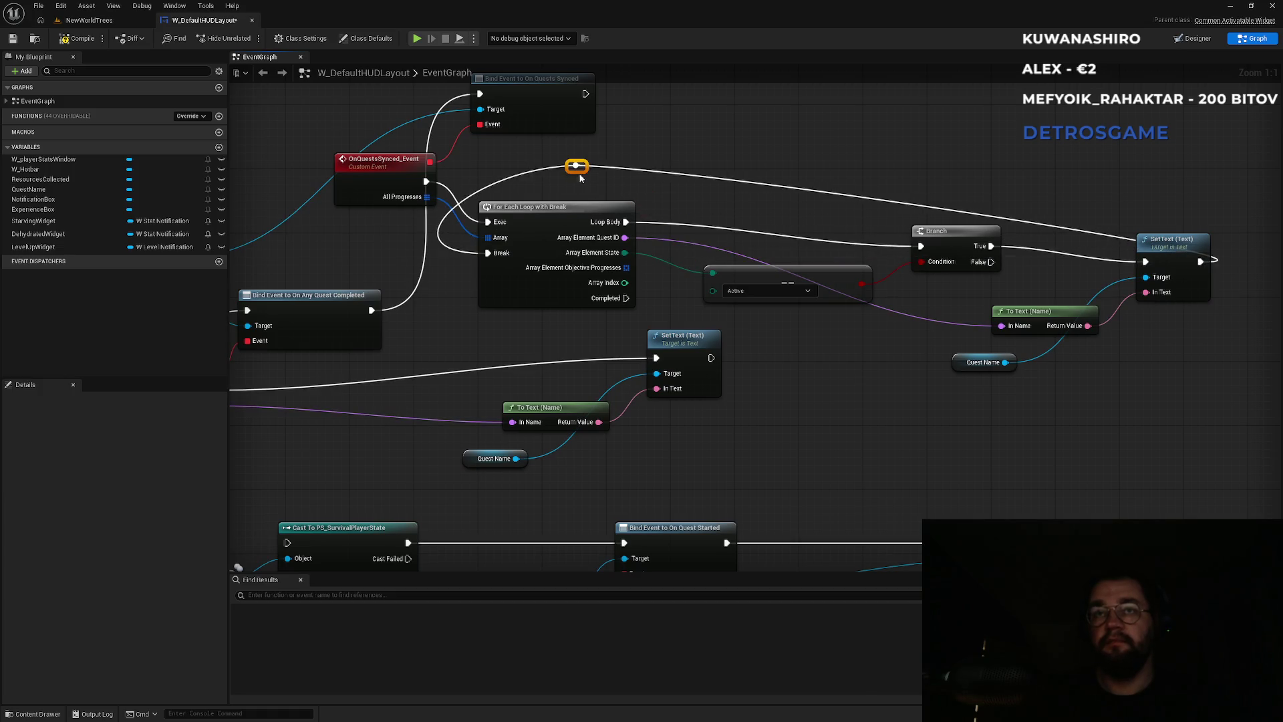
pyautogui.doubleClick(874, 192)
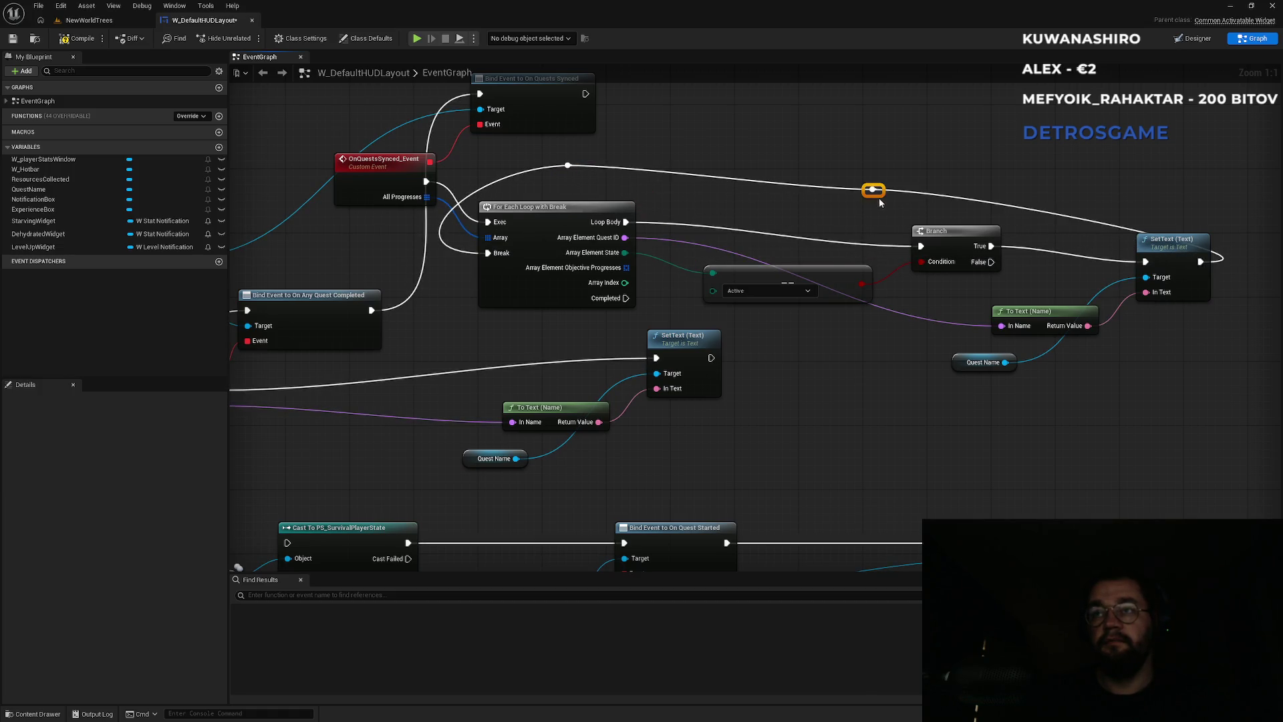
pyautogui.moveTo(879, 199); pyautogui.dragTo(1201, 174)
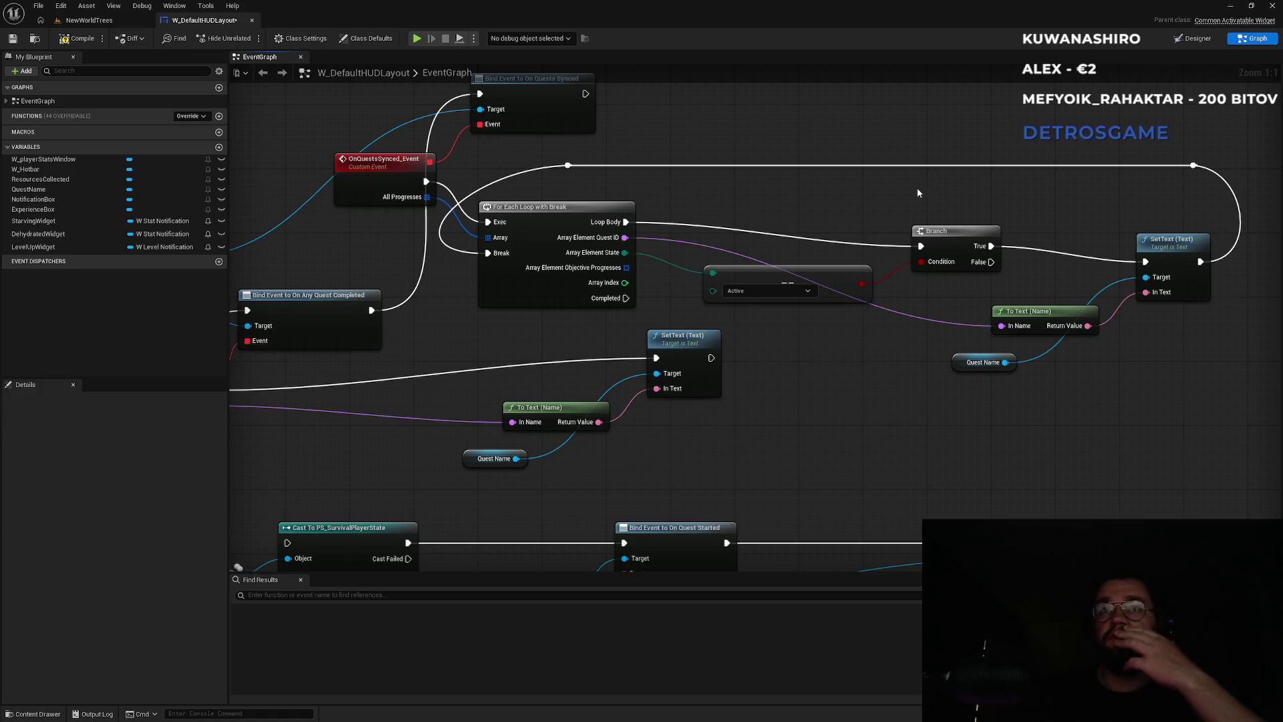
pyautogui.hotkey('ctrl', 's')
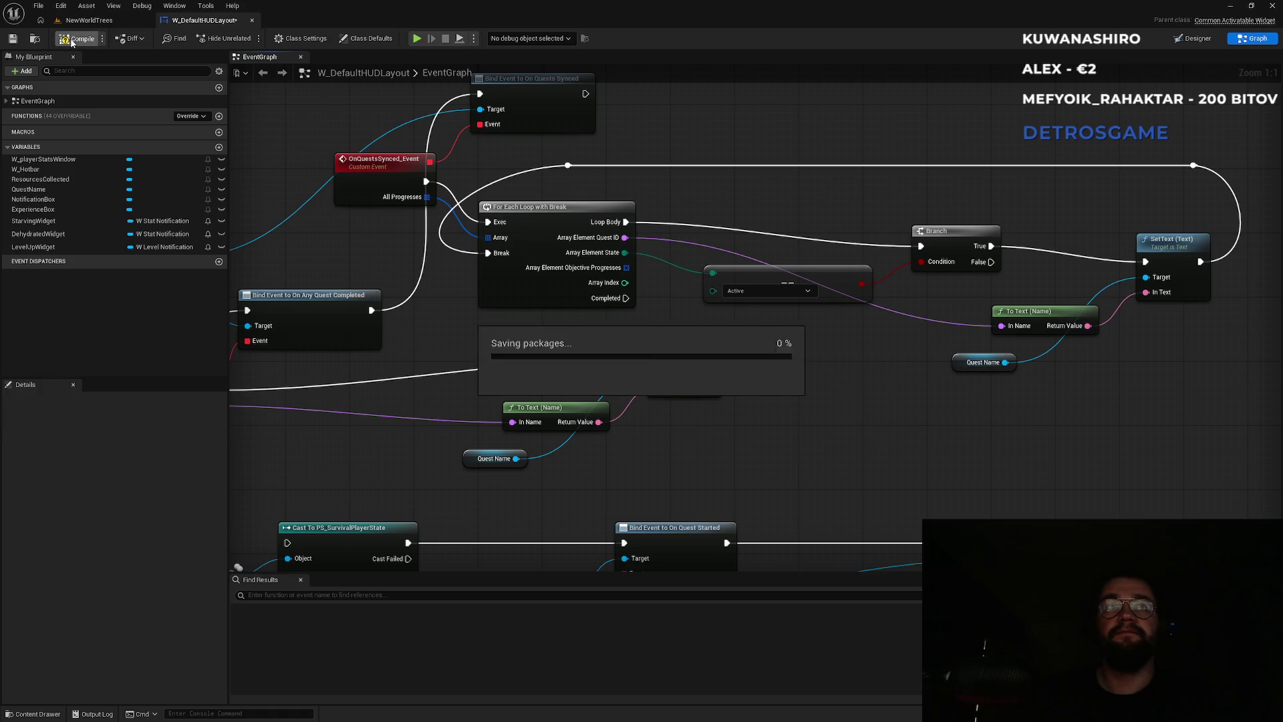
# Step: Open BP_ThirdPersonCharacter from the ThirdPerson/Blueprints folder
pyautogui.click(89, 20)
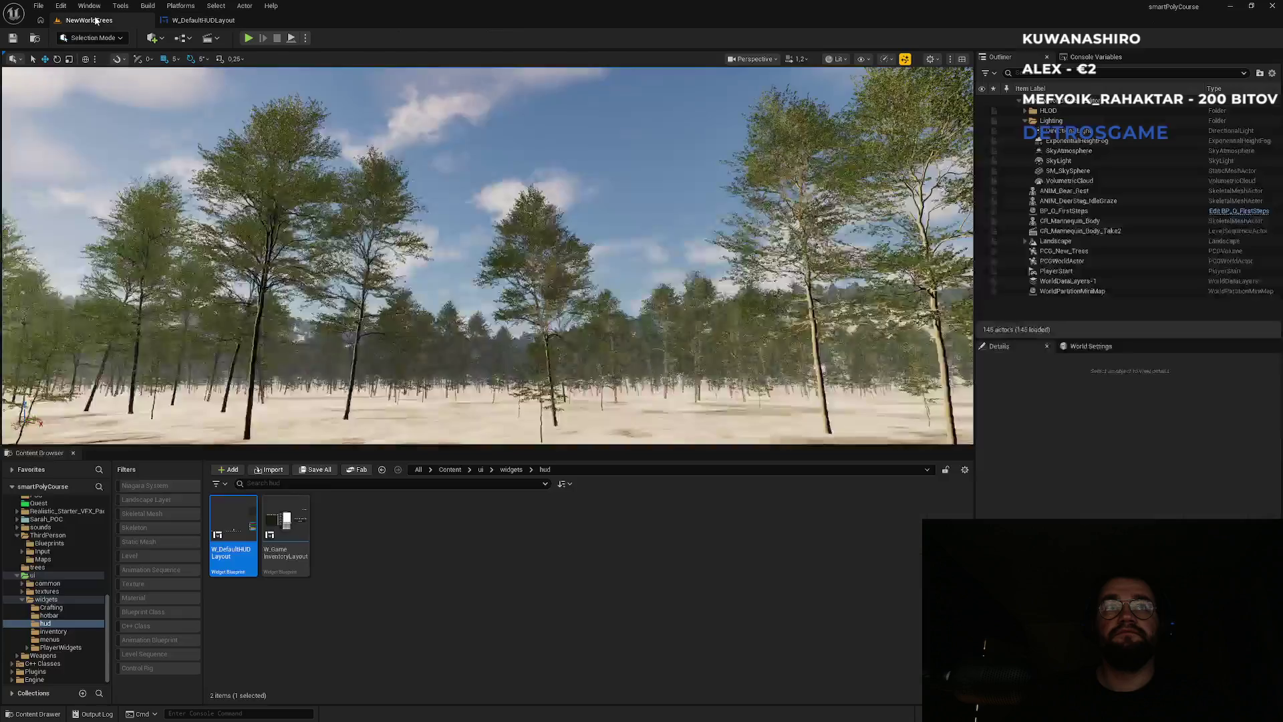
pyautogui.click(448, 470)
pyautogui.scroll(-2, 588, 635)
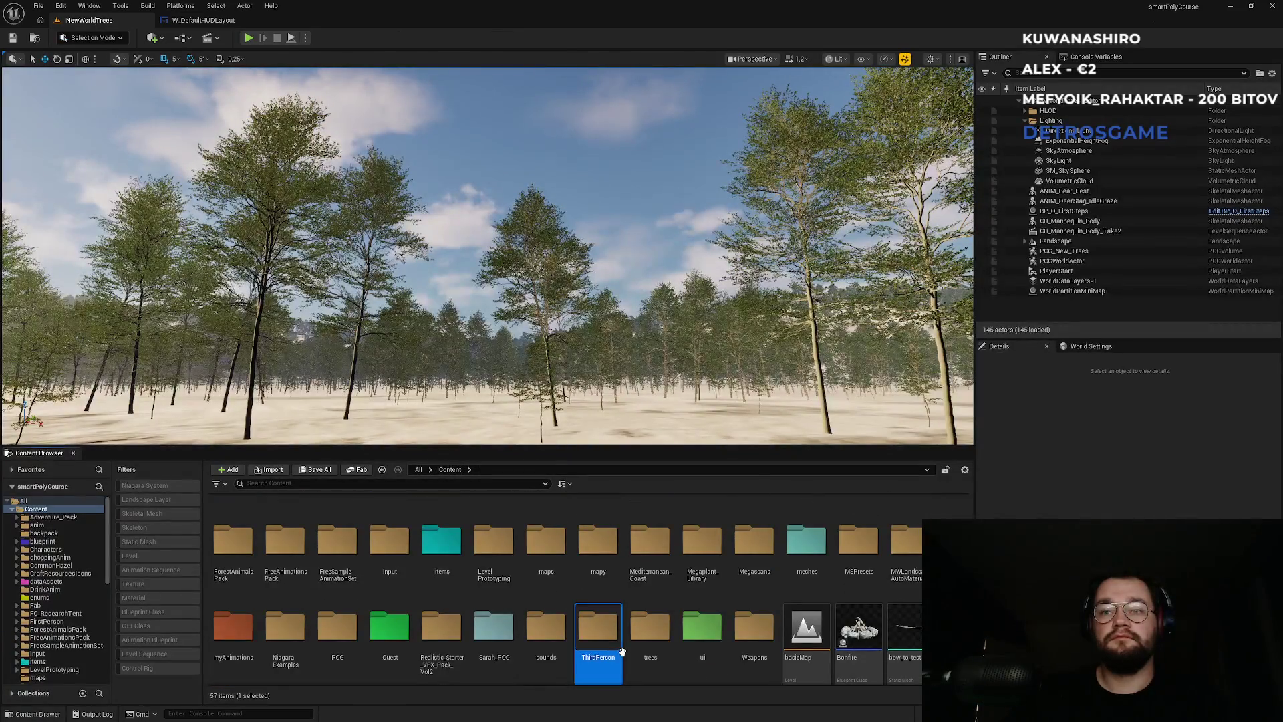
pyautogui.doubleClick(597, 645)
pyautogui.doubleClick(237, 535)
pyautogui.doubleClick(235, 531)
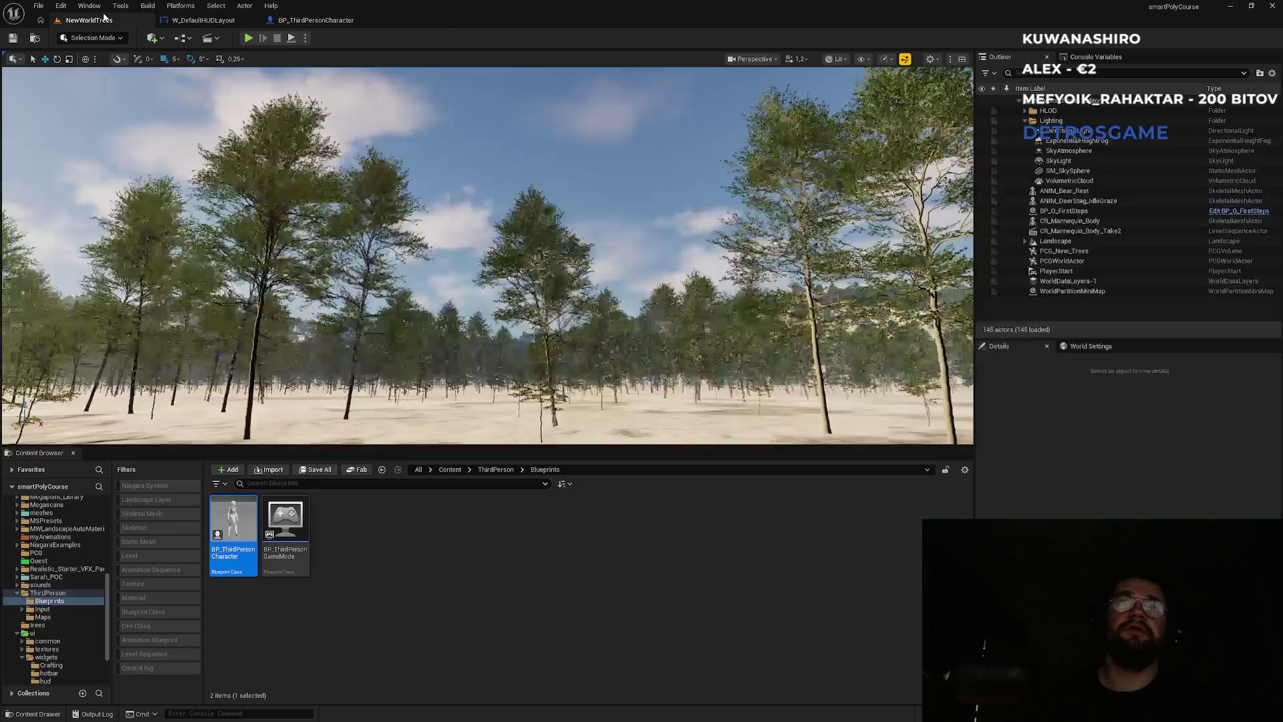
# Step: Play-test NewWorldTrees to see Q_FirstSteps in the HUD quest box, then stop
pyautogui.click(91, 20)
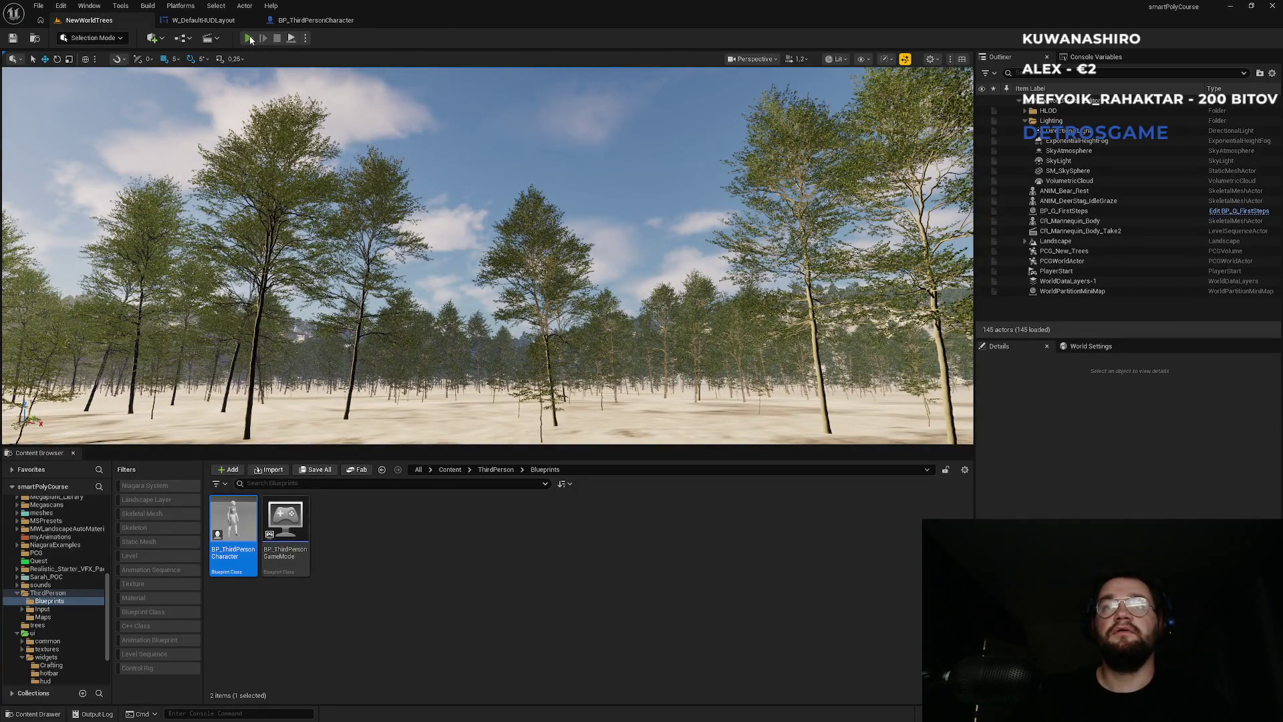
pyautogui.click(250, 39)
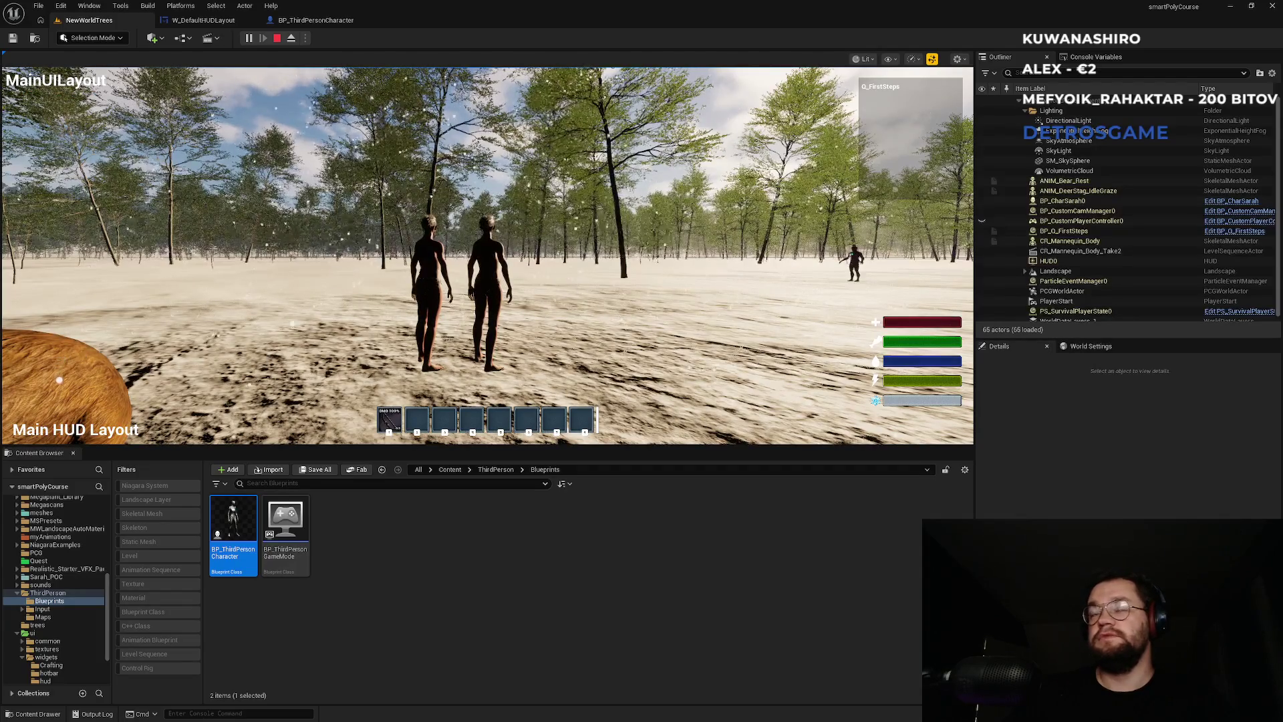
pyautogui.press('Escape')
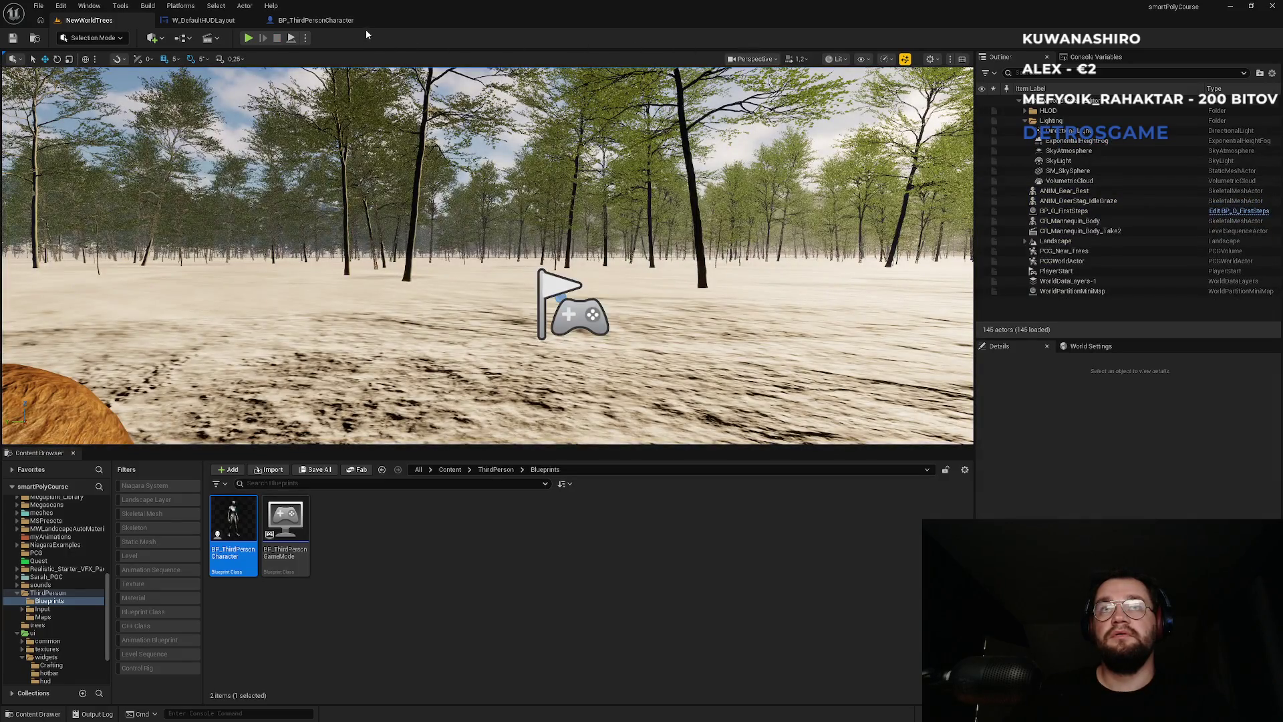
pyautogui.click(316, 20)
# Step: In W_DefaultHUDLayout, attach a Print String to the Active Branch's True output and edit its message
pyautogui.scroll(3, 497, 415)
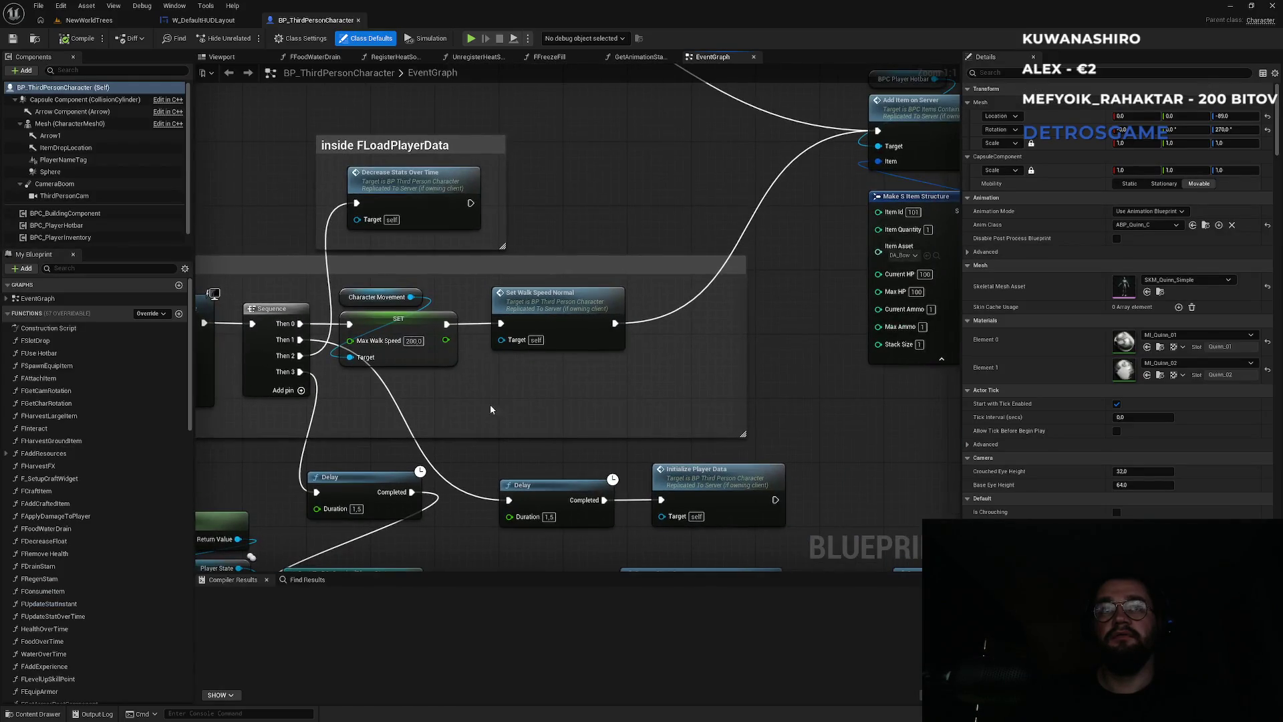
pyautogui.click(203, 20)
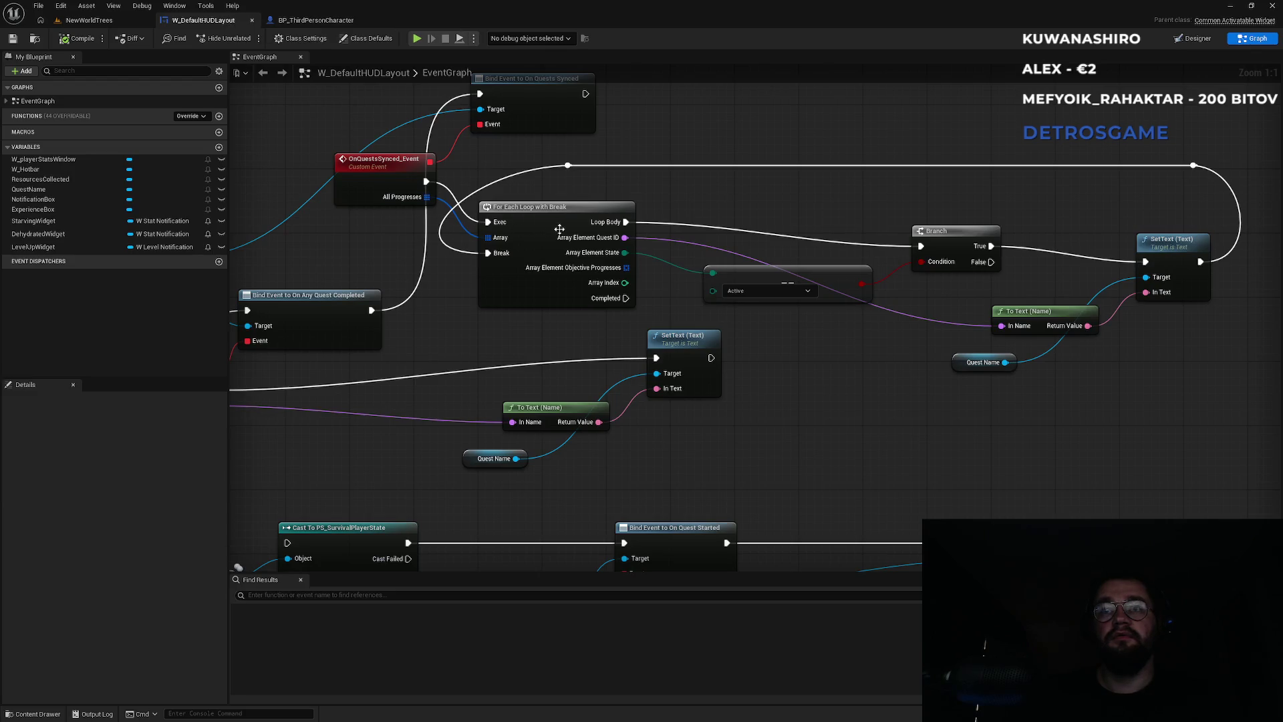
pyautogui.moveTo(710, 217)
pyautogui.mouseDown()
pyautogui.moveTo(778, 296)
pyautogui.moveTo(487, 286)
pyautogui.mouseUp()
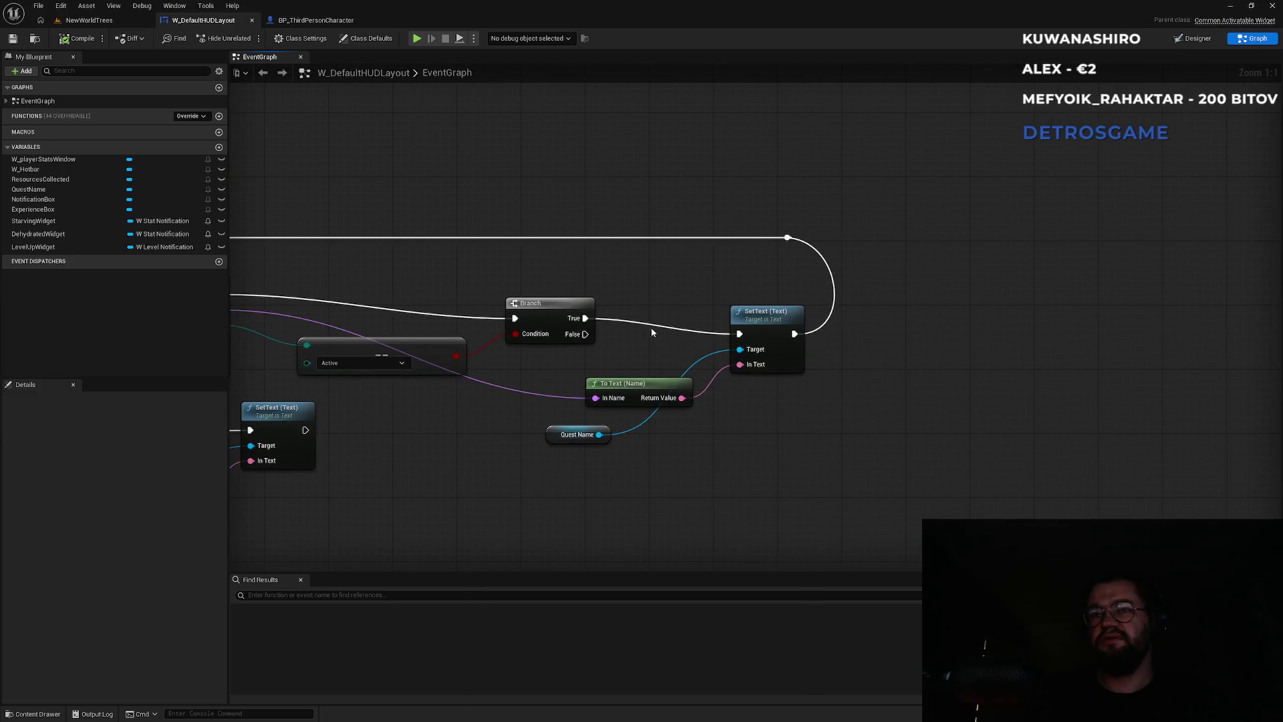
pyautogui.moveTo(586, 318); pyautogui.dragTo(626, 245)
pyautogui.write('print')
pyautogui.press('Return')
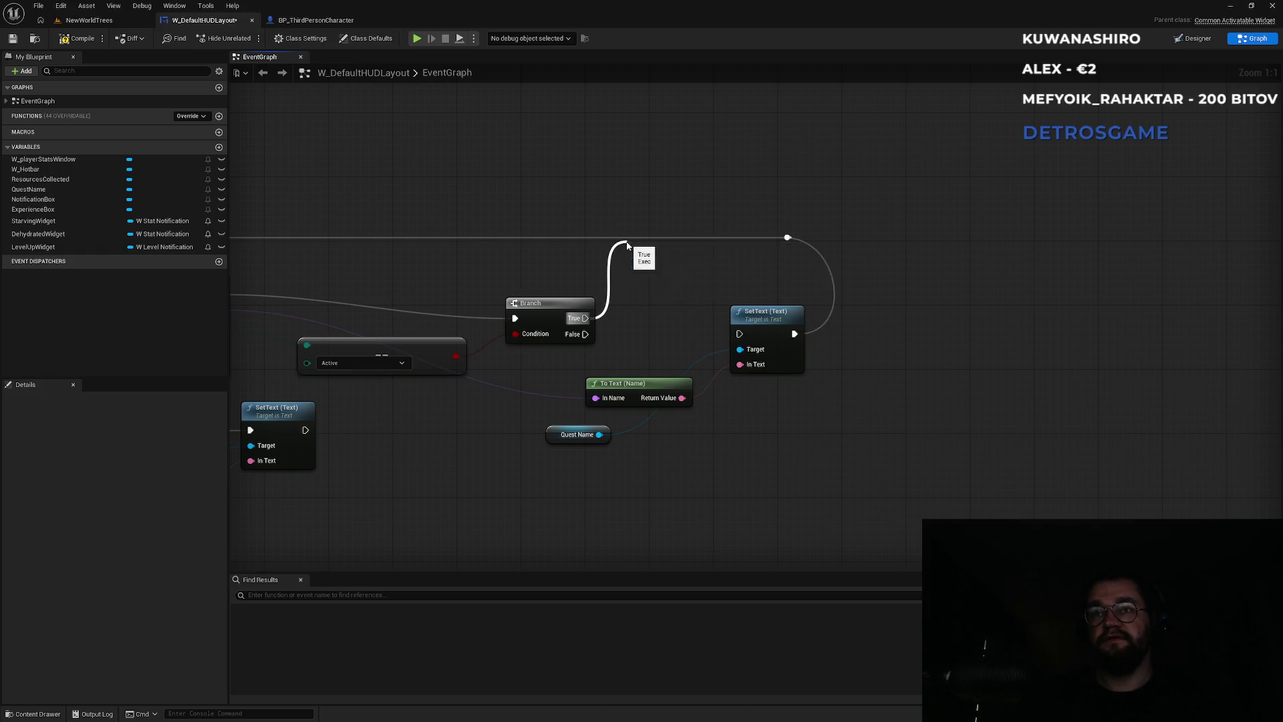
pyautogui.click(678, 278)
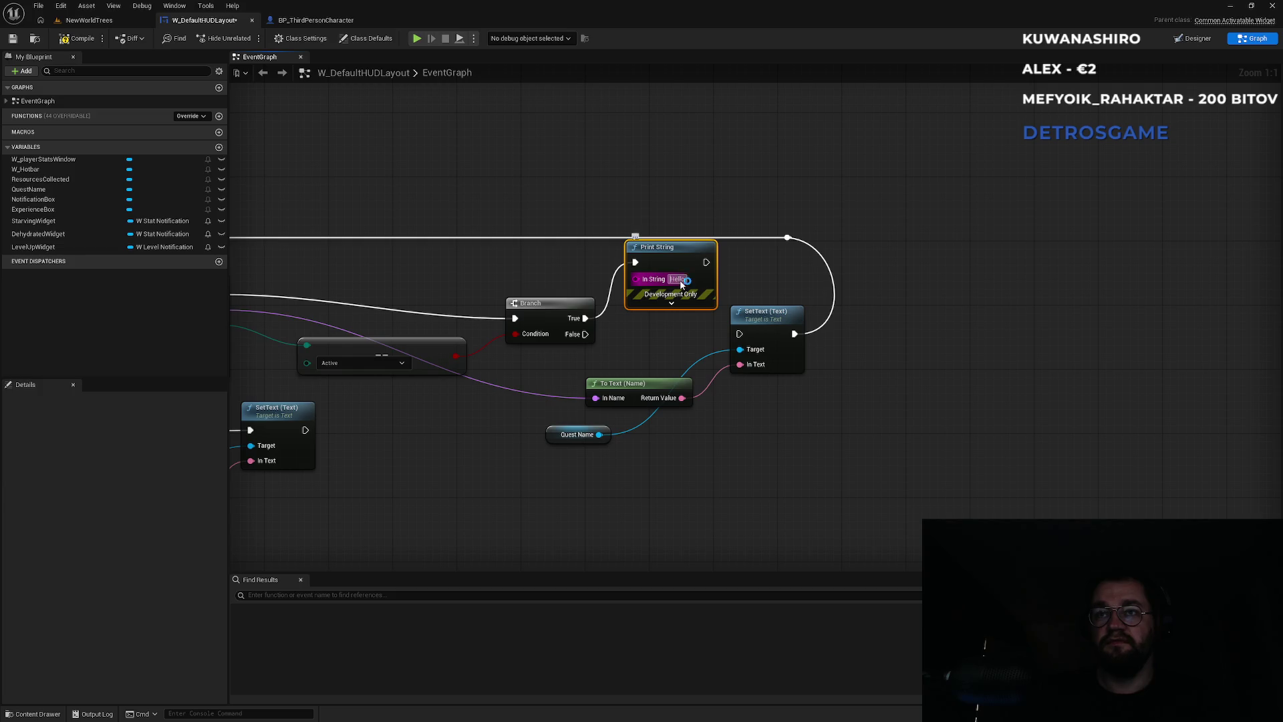
# Step: Change the Print String message to 'Fungujem?'
pyautogui.write('Fungujem')
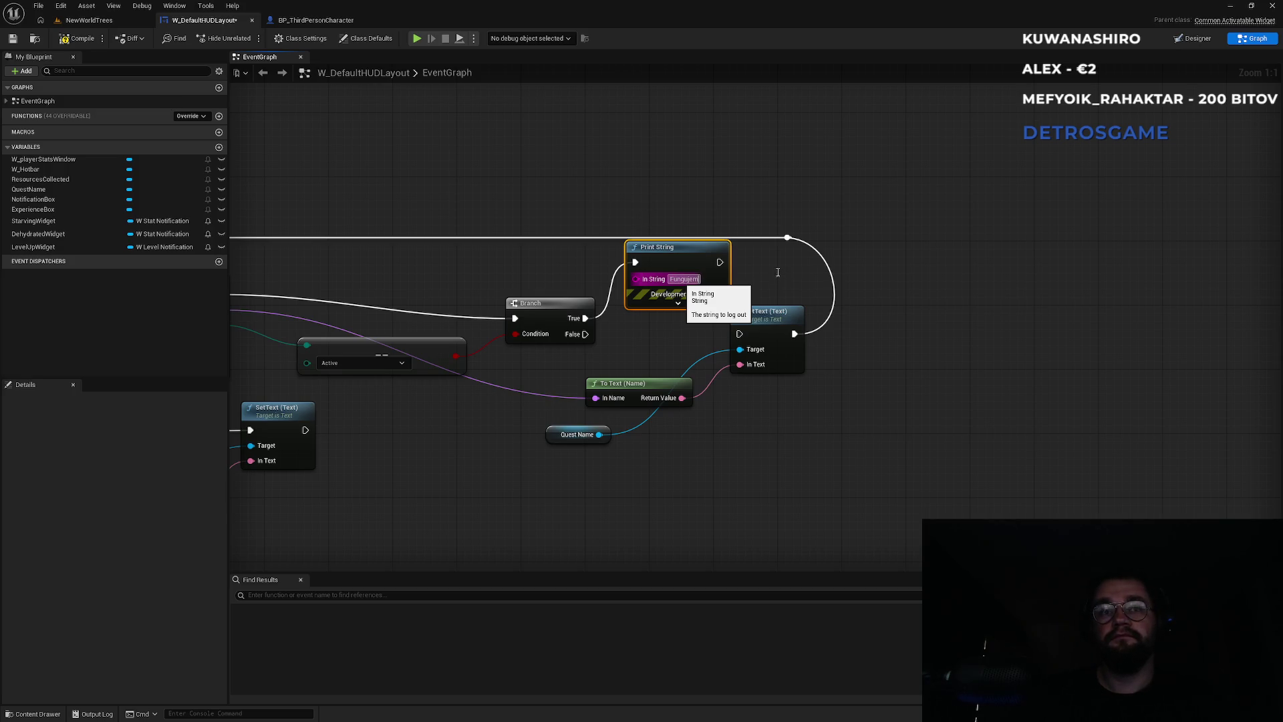
pyautogui.write('?')
pyautogui.press('Return')
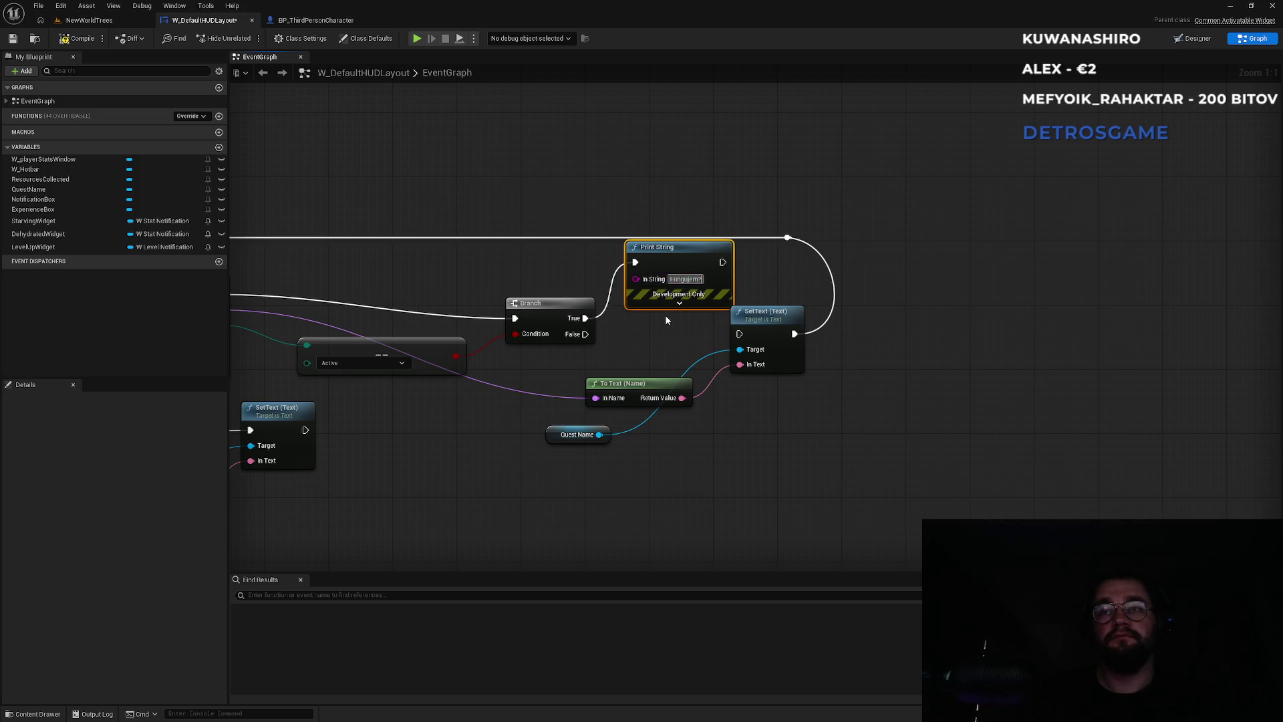
# Step: Wire Print String's exec into SetText (Text) and start a play test of NewWorldTrees
pyautogui.moveTo(727, 265); pyautogui.dragTo(739, 334)
pyautogui.click(508, 198)
pyautogui.click(99, 22)
pyautogui.click(248, 39)
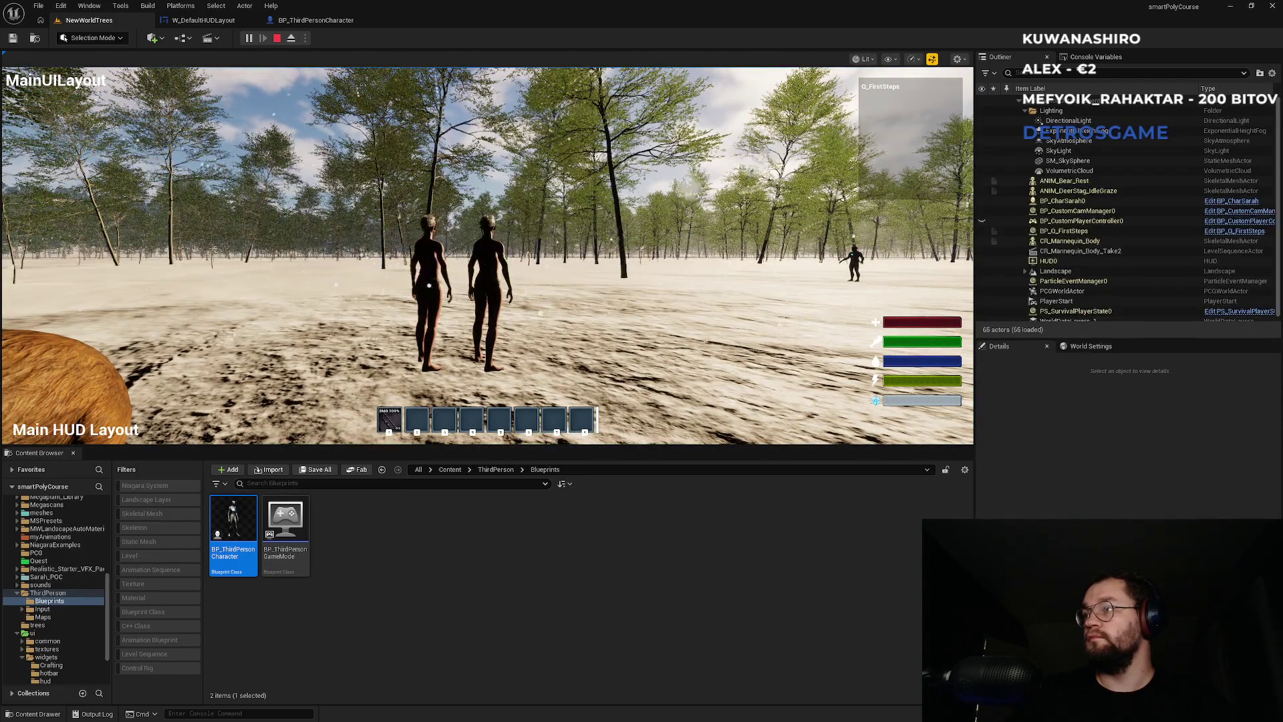
# Step: Stop the play session, then play NewWorldTrees once more and stop it
pyautogui.press('Escape')
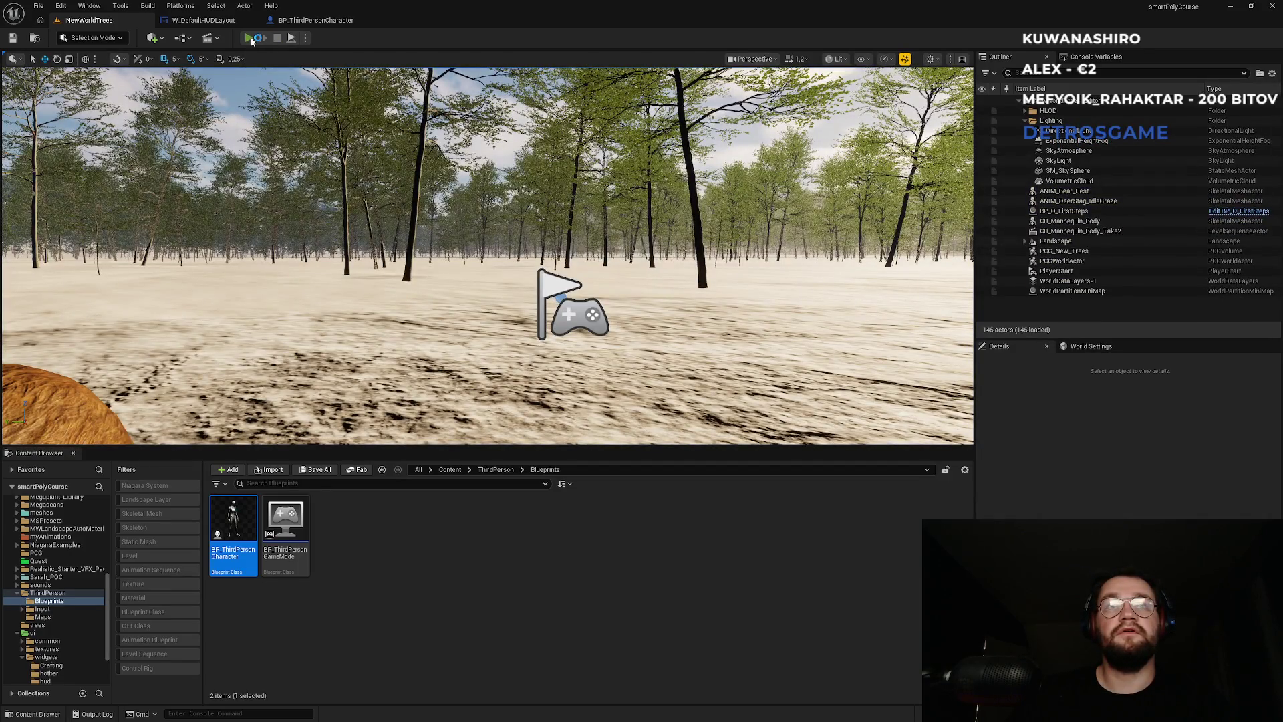
pyautogui.click(249, 38)
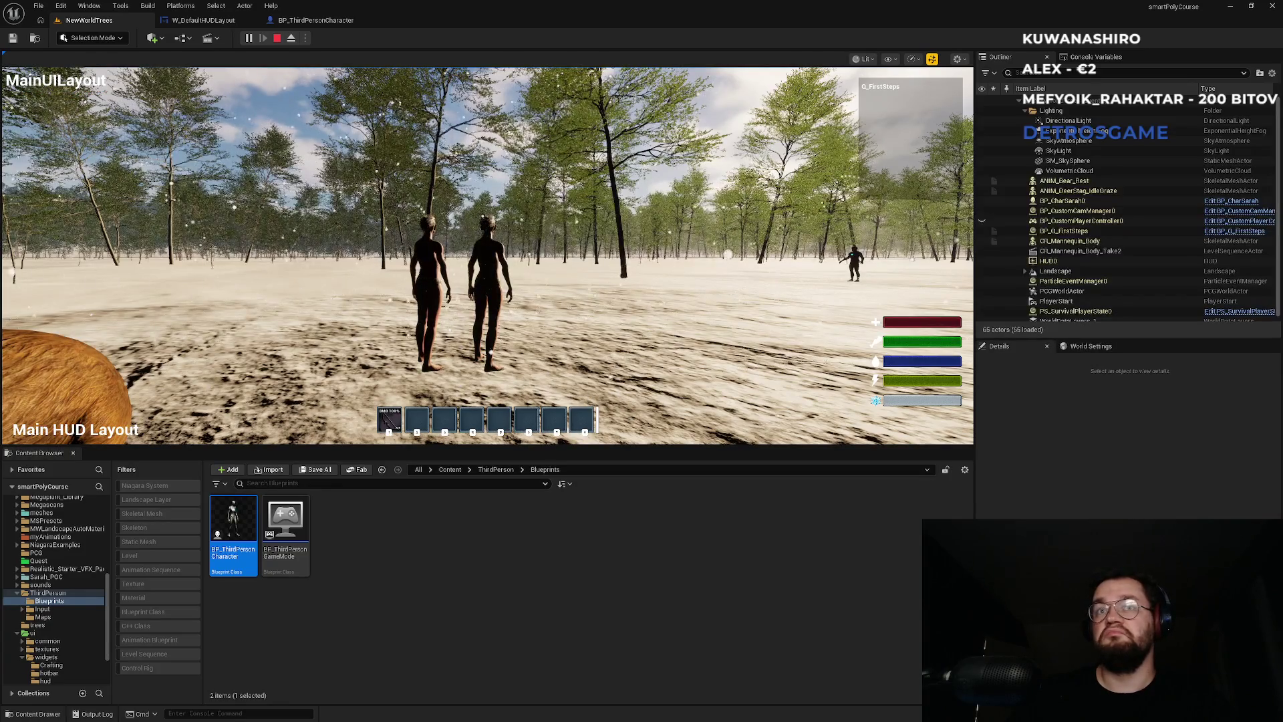
pyautogui.press('Escape')
# Step: Maximize the Unreal Editor window and return to the W_DefaultHUDLayout widget graph
pyautogui.hotkey('alt', 'Tab')
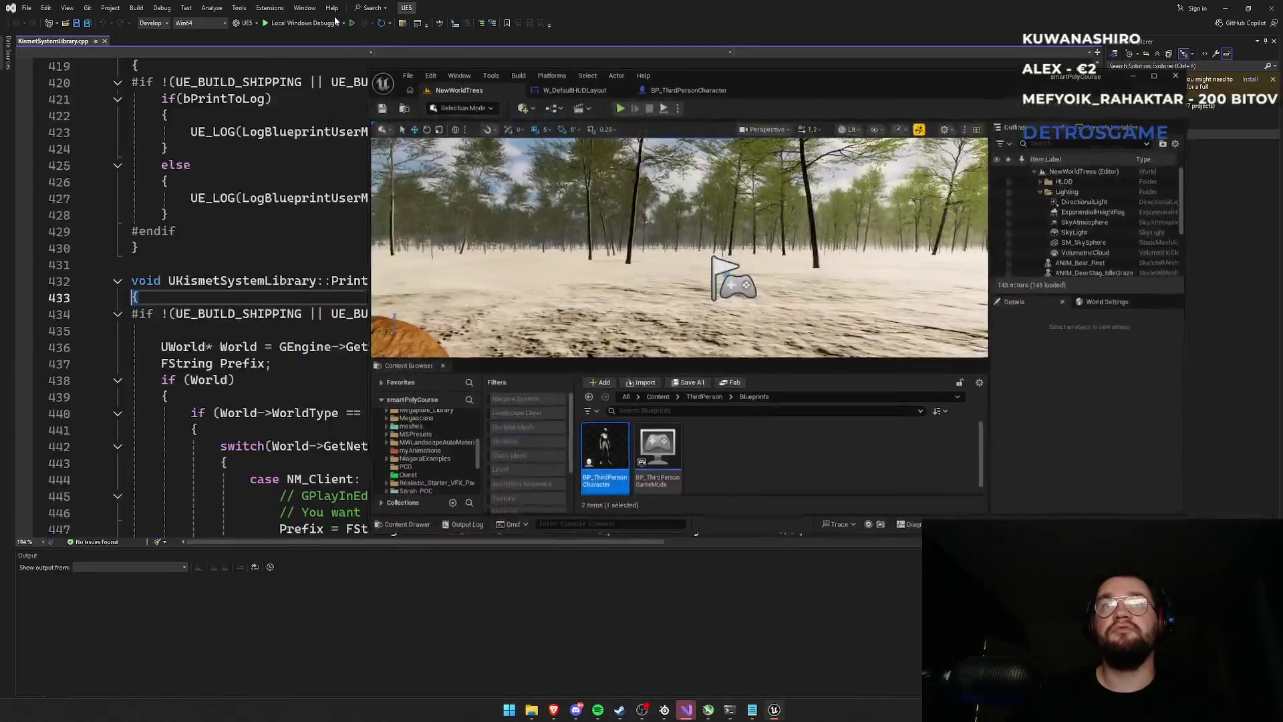
pyautogui.doubleClick(826, 83)
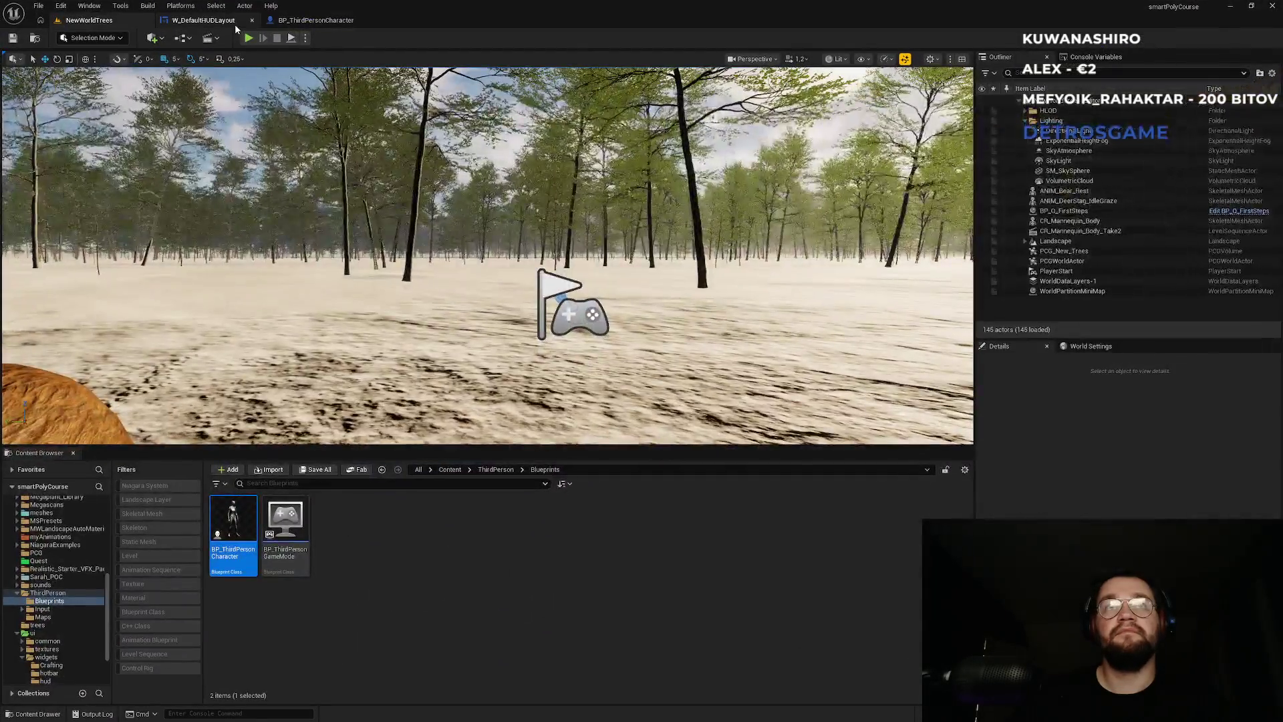
pyautogui.click(235, 22)
# Step: Duplicate the 'Fungujem?' Print String and wire the copy into the OnQuestsSynced execution flow
pyautogui.moveTo(653, 202); pyautogui.dragTo(898, 250)
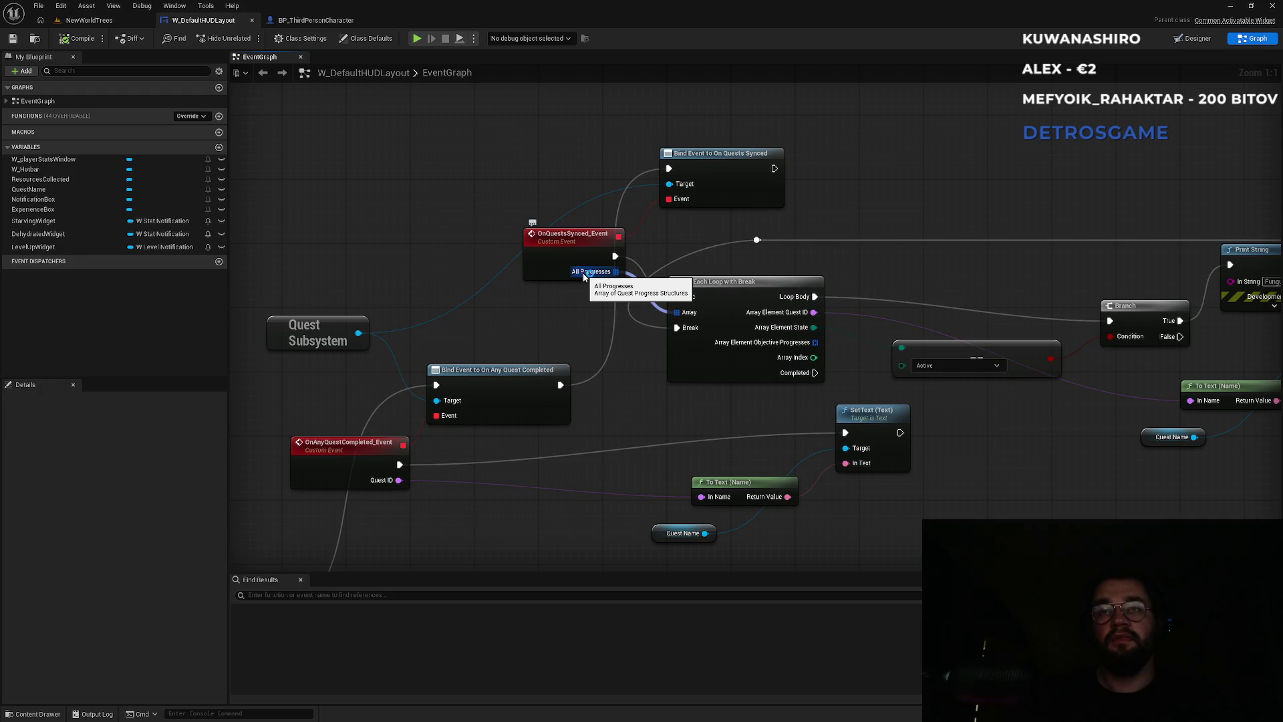
pyautogui.moveTo(854, 290); pyautogui.dragTo(707, 308)
pyautogui.click(1134, 275)
pyautogui.hotkey('ctrl', 'c')
pyautogui.hotkey('ctrl', 'v')
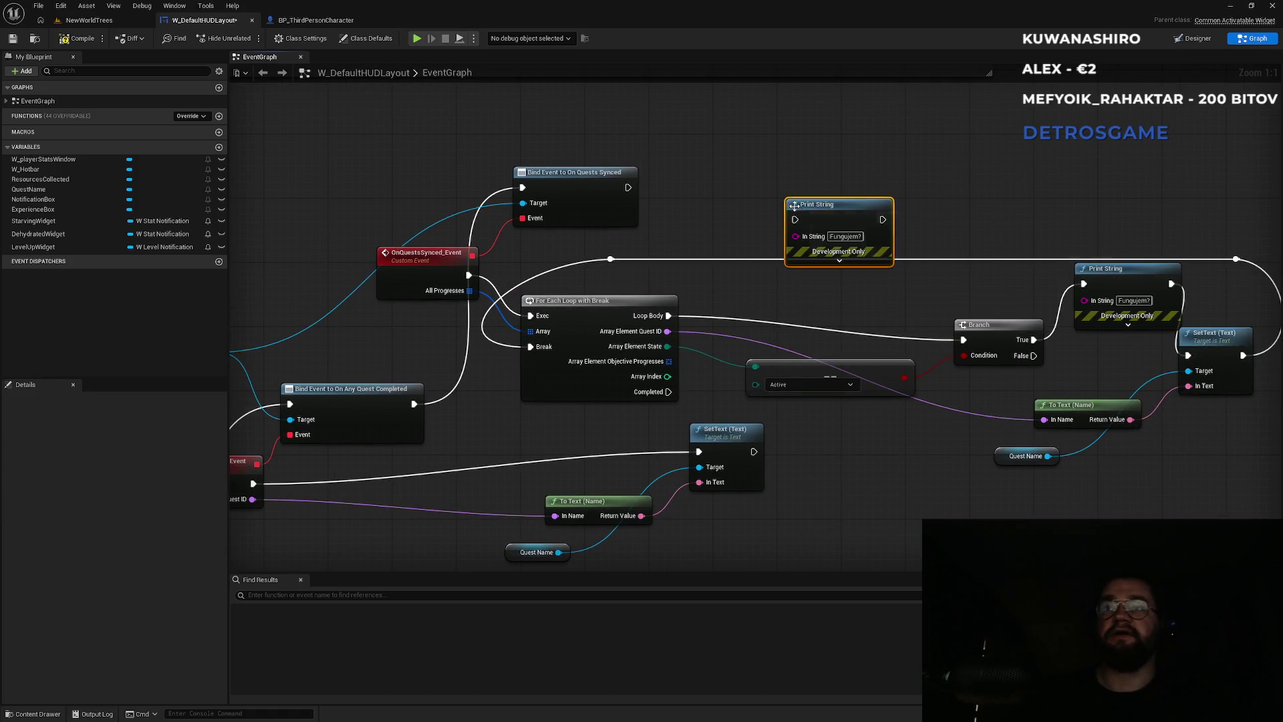
pyautogui.moveTo(796, 219)
pyautogui.mouseDown()
pyautogui.moveTo(503, 261)
pyautogui.moveTo(516, 284)
pyautogui.moveTo(788, 271)
pyautogui.moveTo(545, 321)
pyautogui.mouseUp()
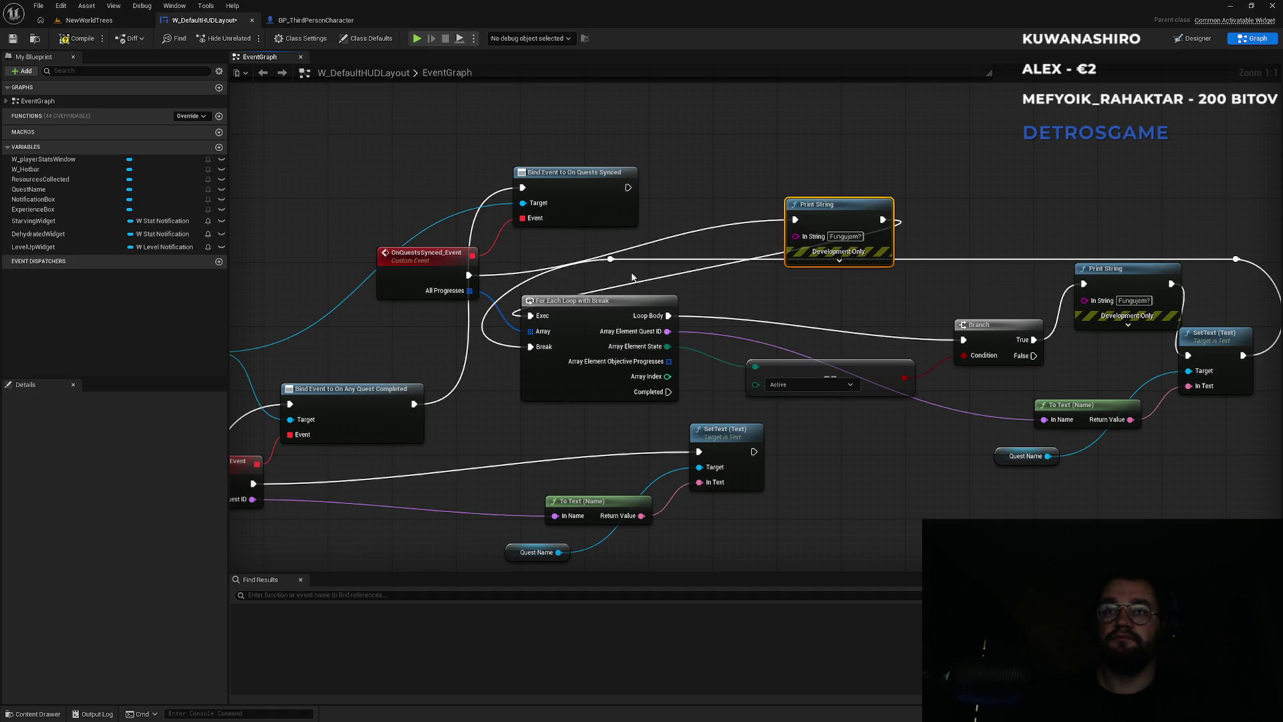
pyautogui.click(115, 24)
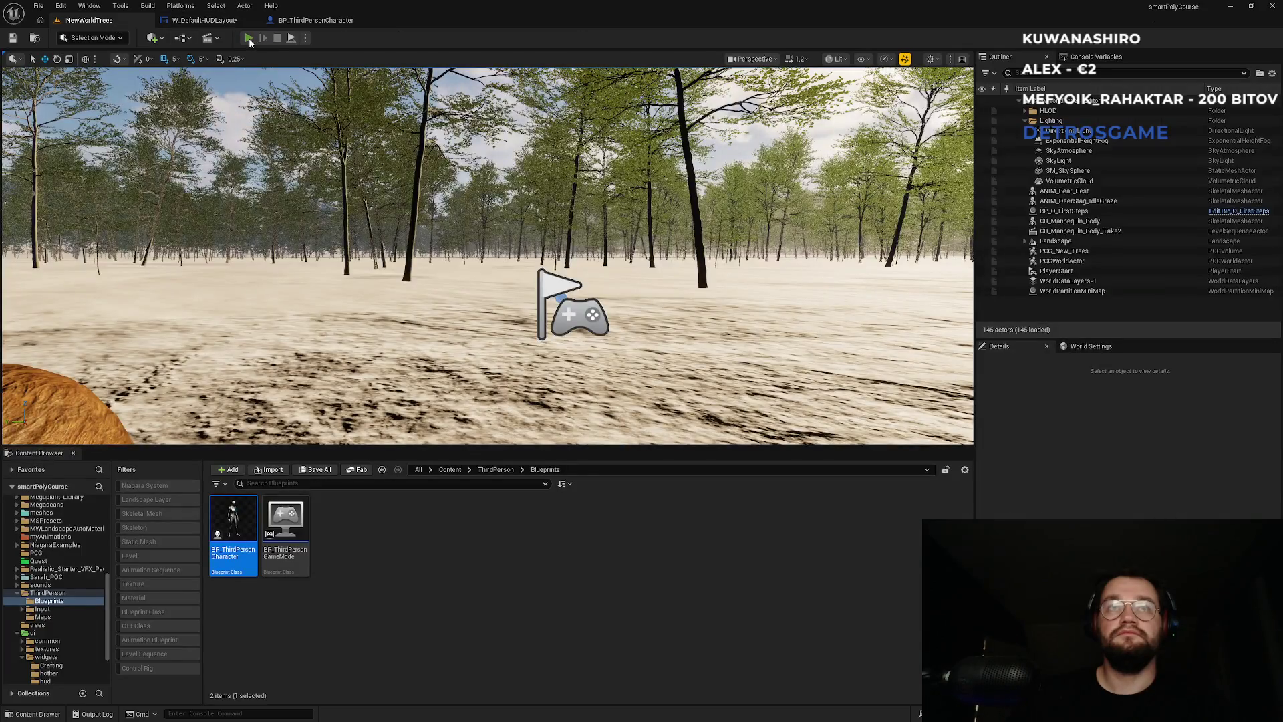
# Step: Play-test NewWorldTrees, stop it, and bring up the Visual Studio window
pyautogui.click(249, 39)
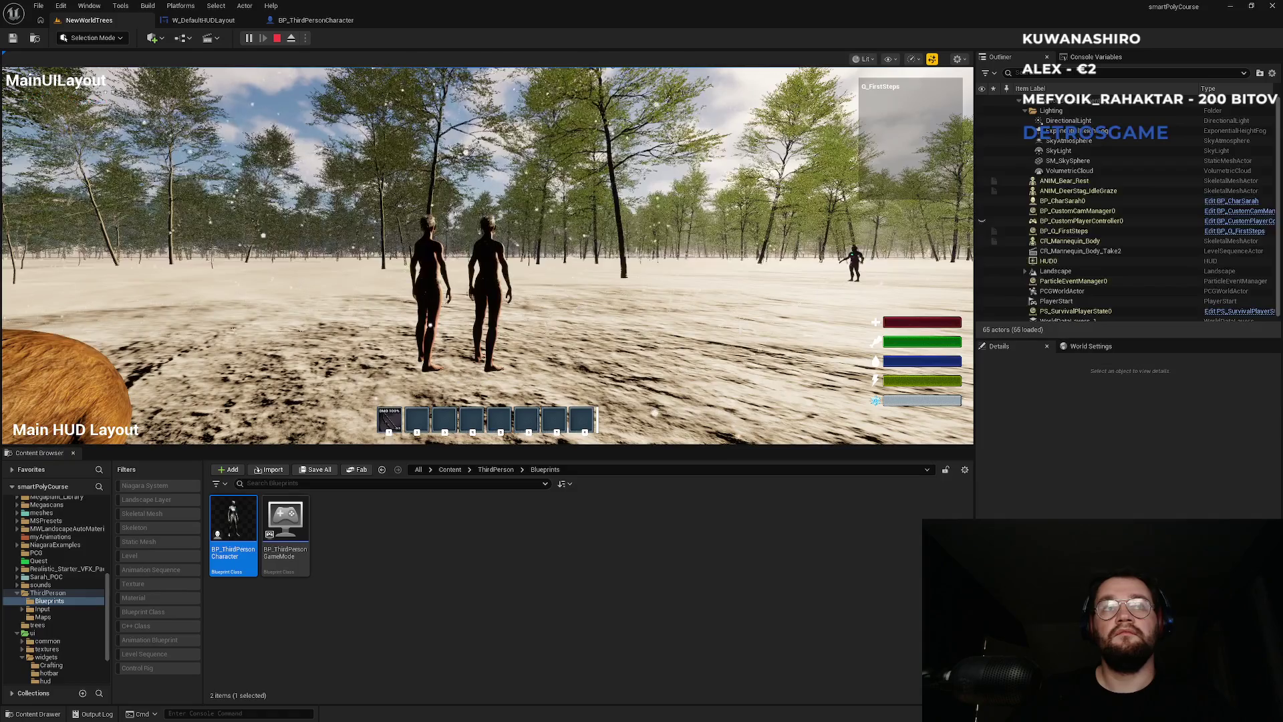
pyautogui.press('Escape')
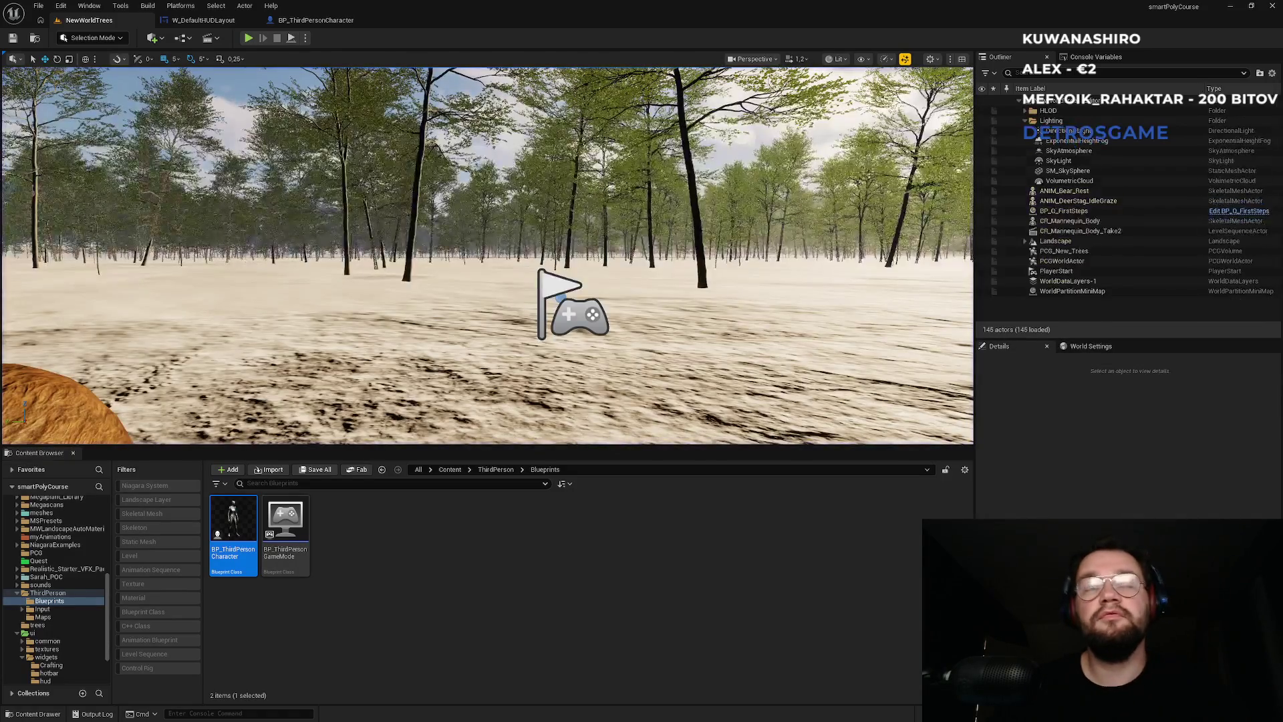
pyautogui.press('super')
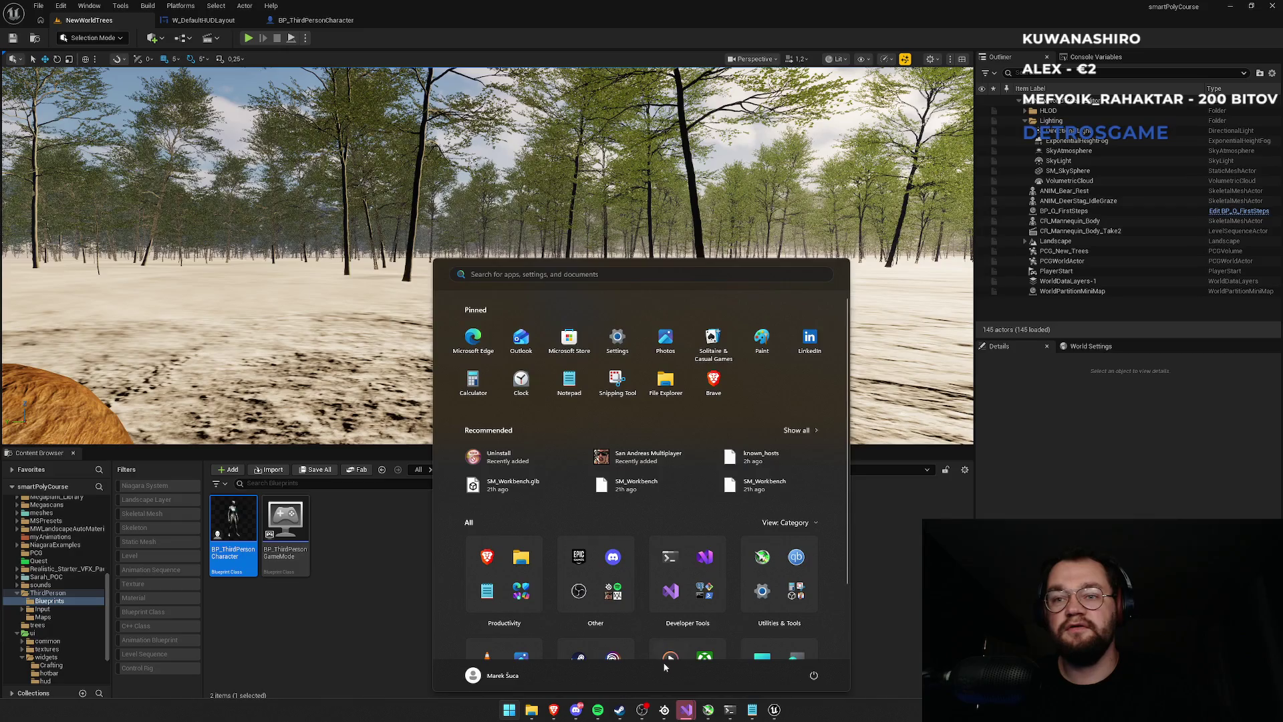
pyautogui.moveTo(687, 710)
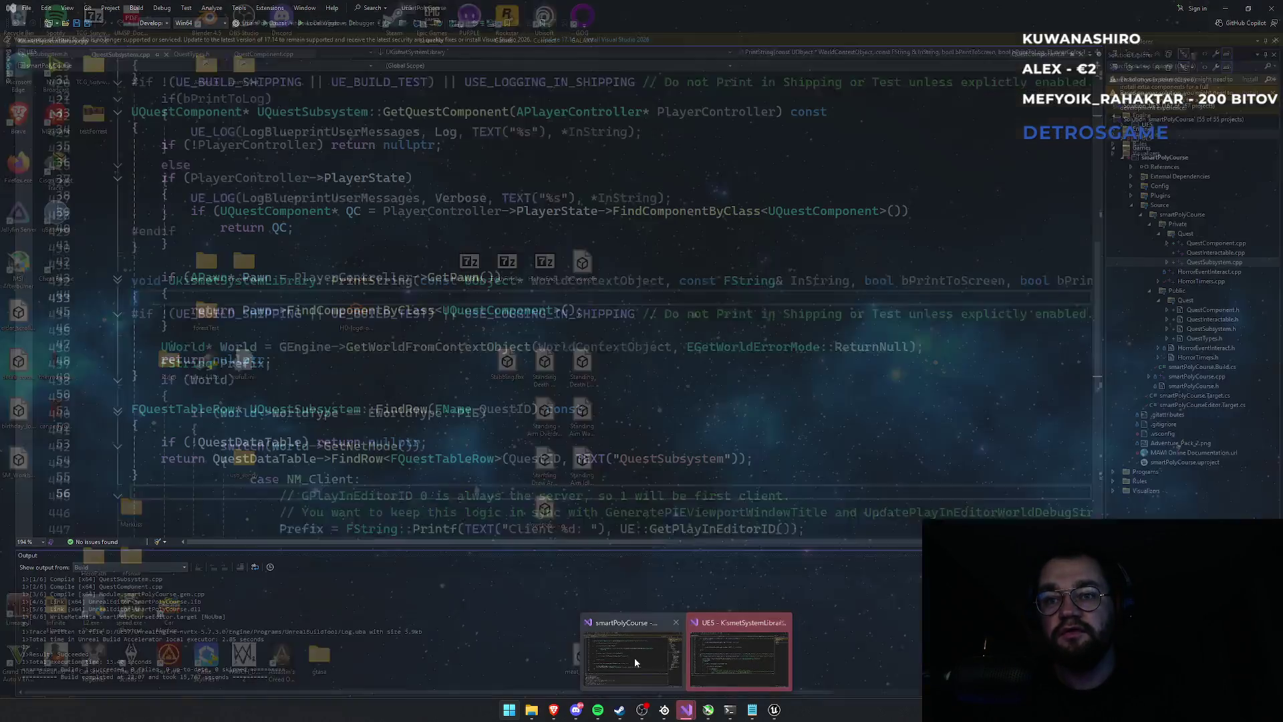
# Step: Bring Visual Studio forward, closing KismetSystemLibrary.cpp and the extra UE5 Visual Studio instance
pyautogui.click(719, 655)
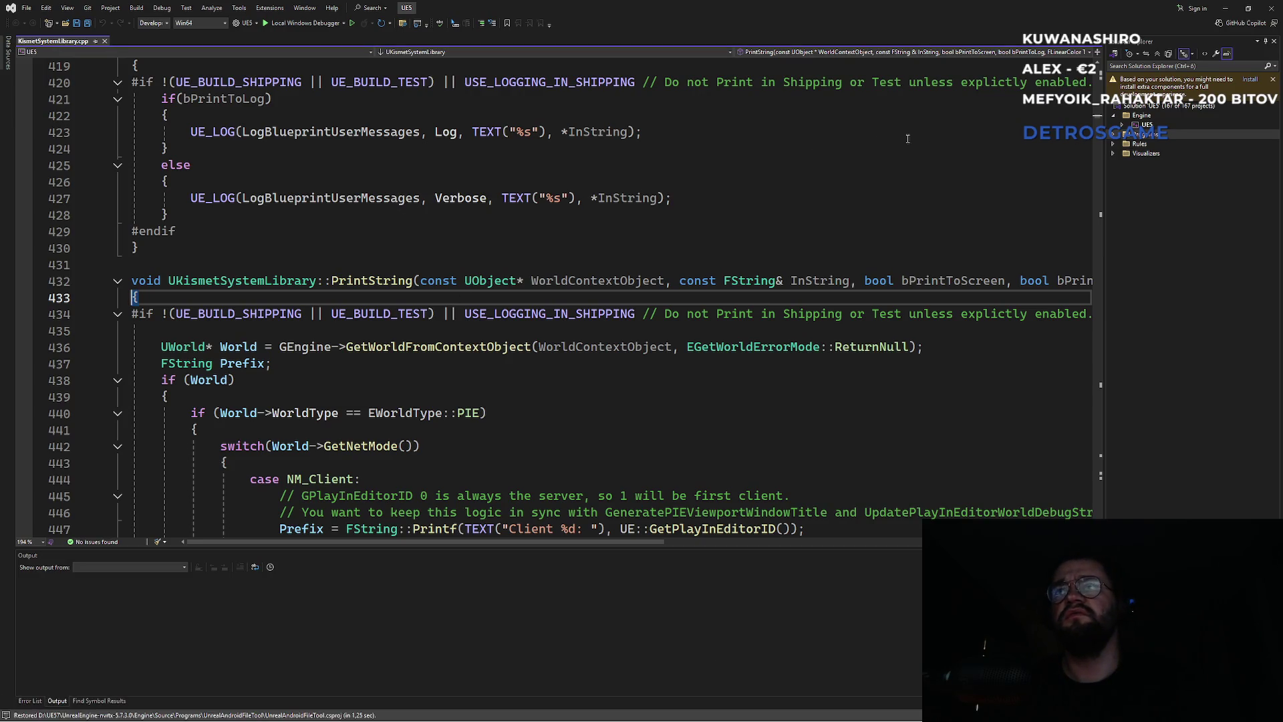
pyautogui.click(104, 40)
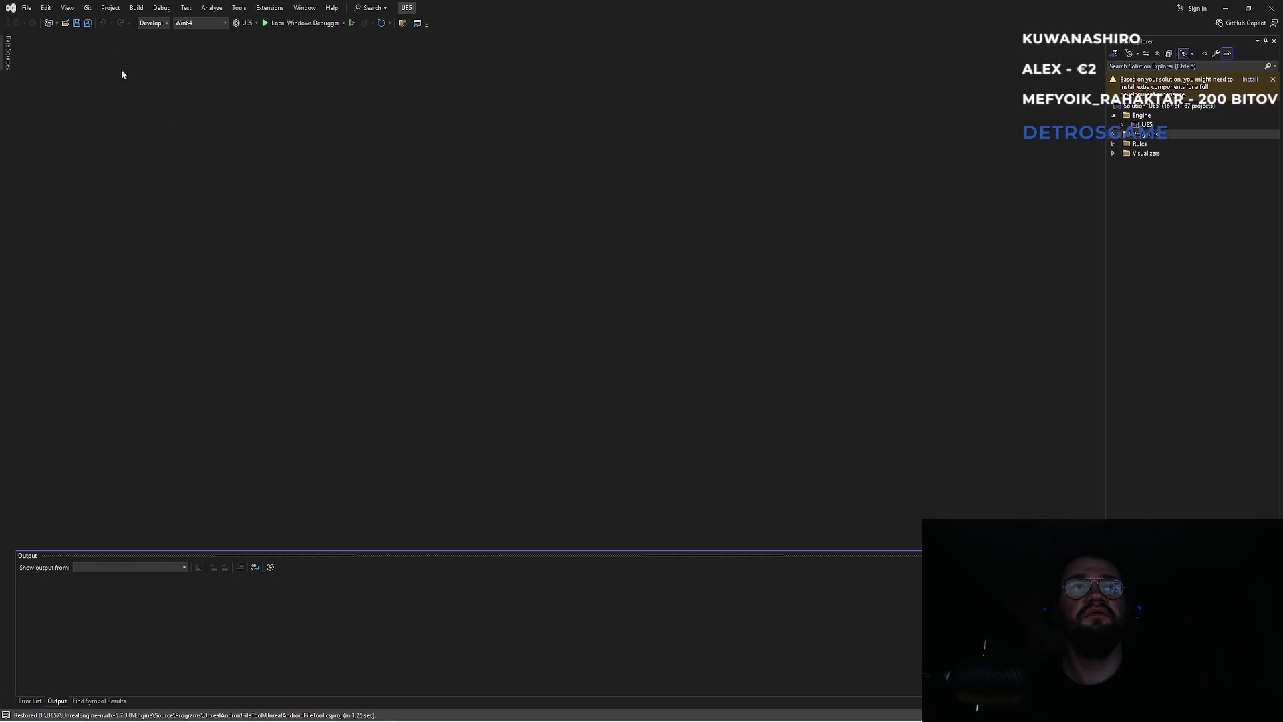
pyautogui.moveTo(680, 718)
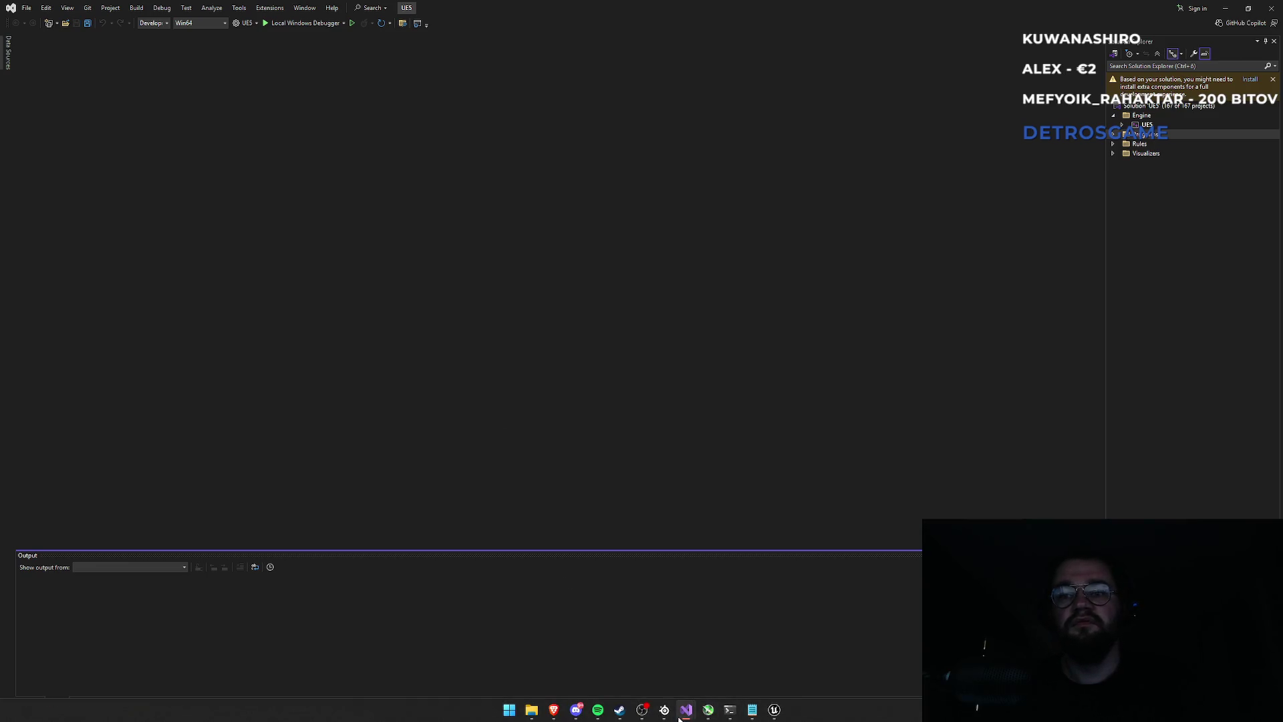
pyautogui.click(783, 623)
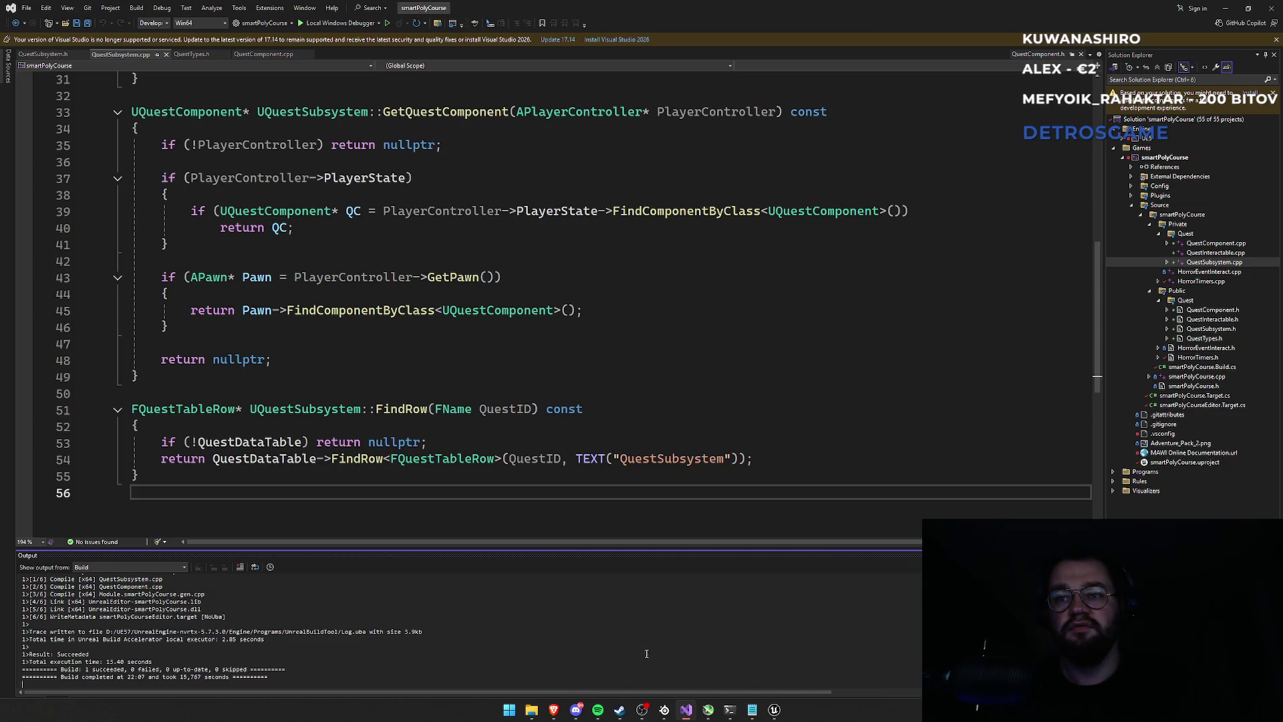
# Step: Place the caret on line 26 and start a find for 'progresse', then clear it
pyautogui.click(453, 409)
pyautogui.scroll(3, 367, 367)
pyautogui.scroll(4, 367, 367)
pyautogui.click(435, 342)
pyautogui.hotkey('ctrl', 'f')
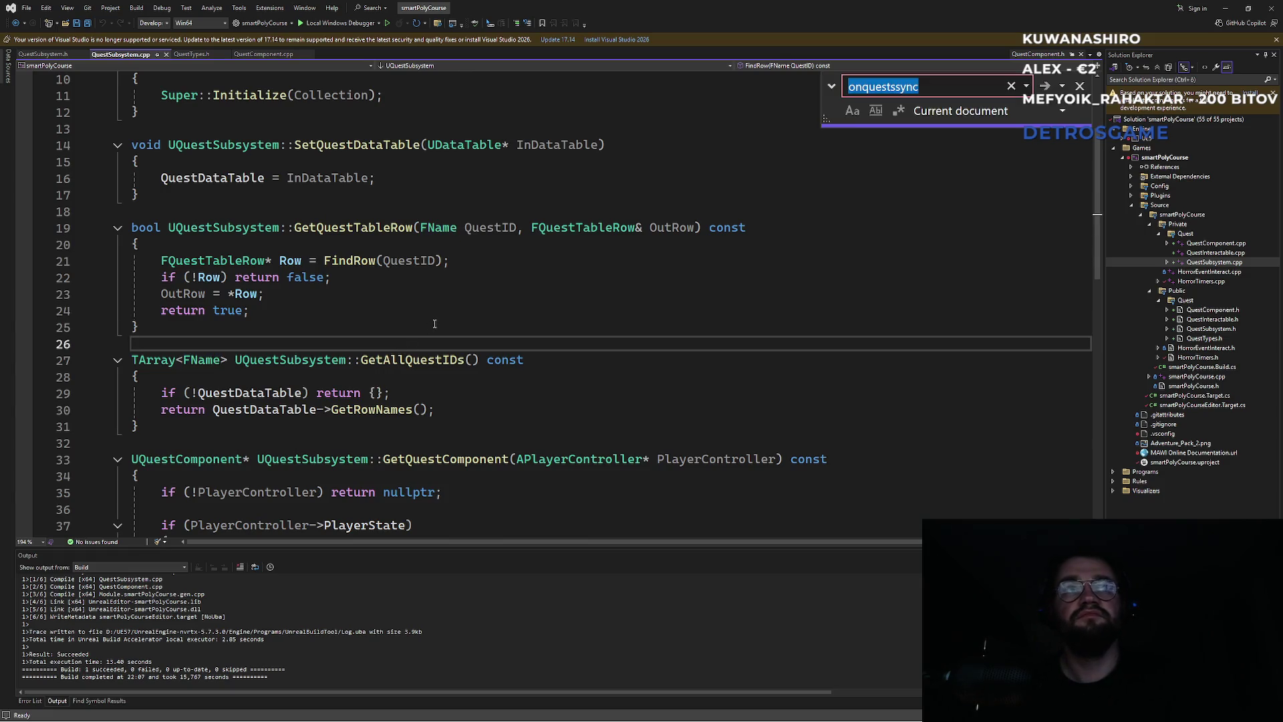
pyautogui.write('progresses')
pyautogui.hotkey('ctrl', 'a')
pyautogui.press('BackSpace')
# Step: Search QuestSubsystem.h for 'progresses' through every match and select AllProgresses
pyautogui.hotkey('ctrl', 'k')
pyautogui.hotkey('ctrl', 'o')
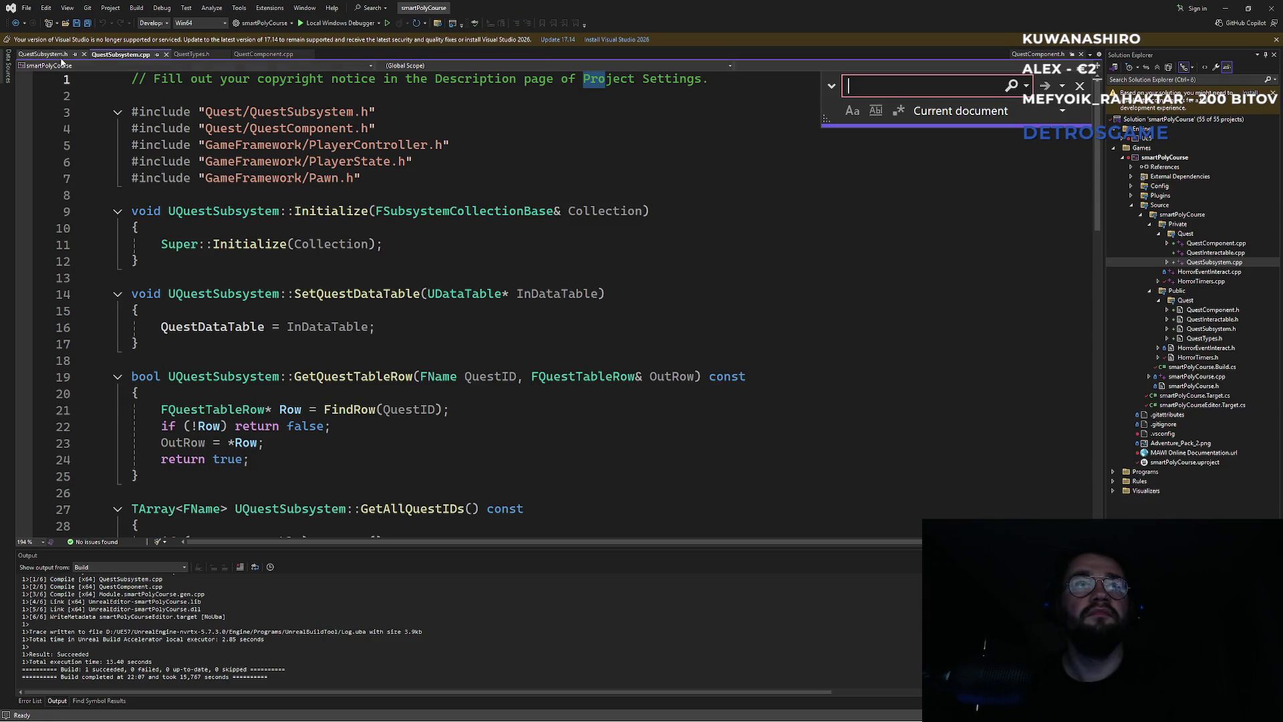
pyautogui.write('progresses')
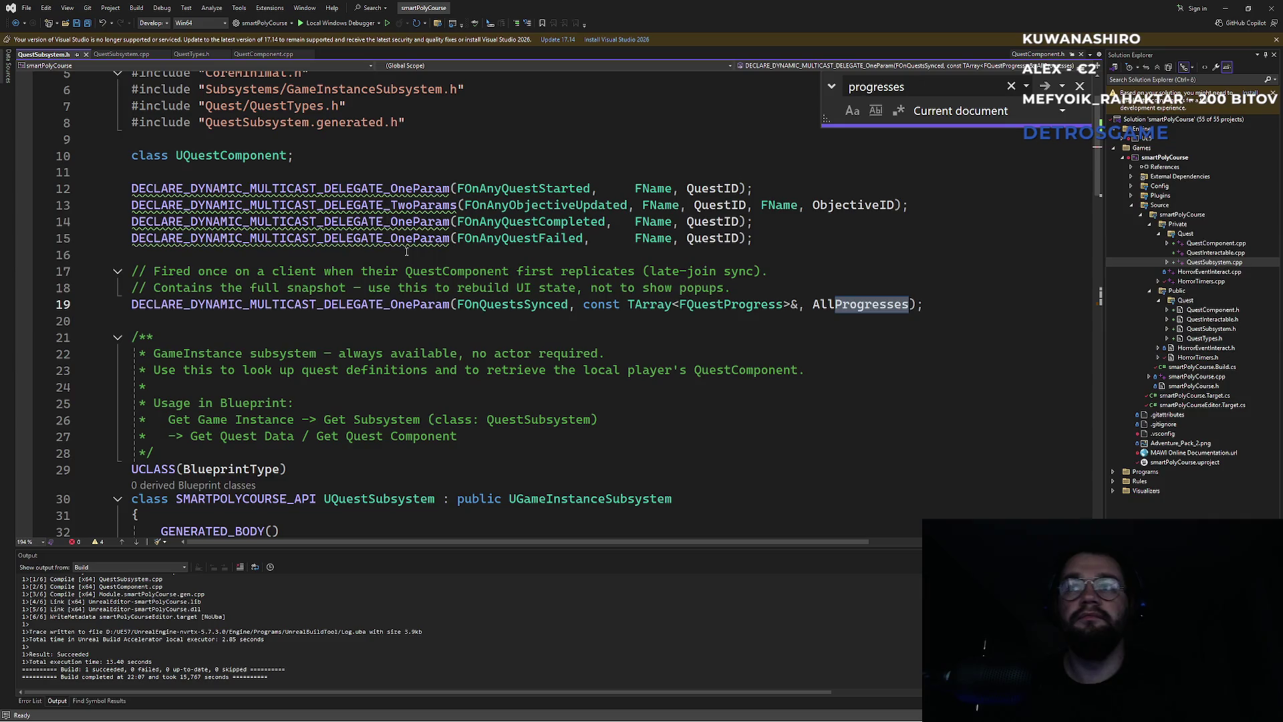
pyautogui.press('Return')
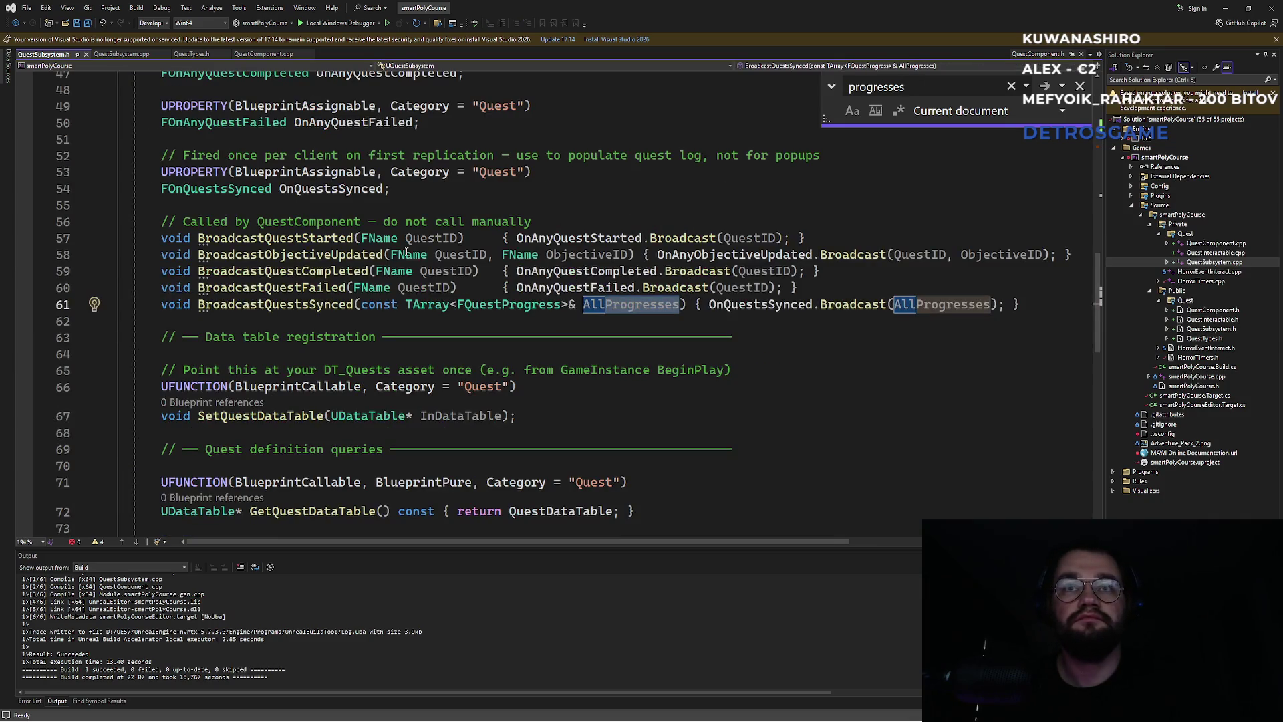
pyautogui.press('Return')
pyautogui.press('Return')
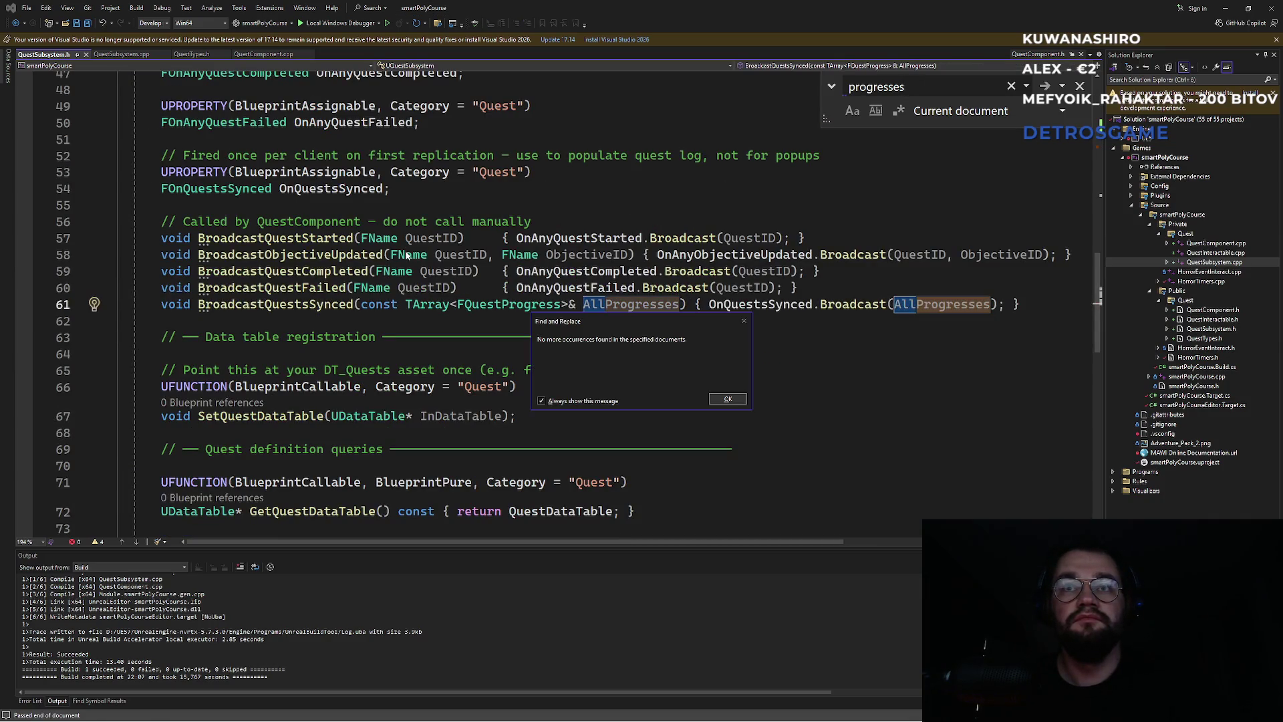
pyautogui.press('Return')
pyautogui.press('Return')
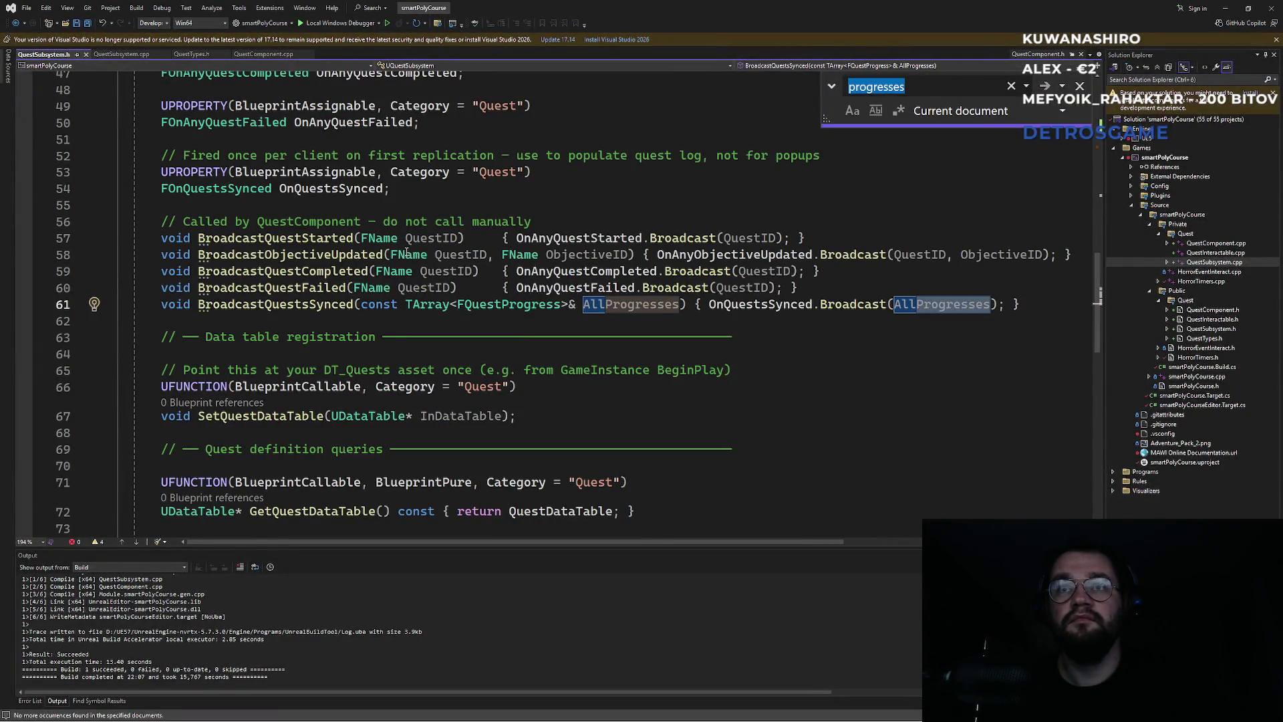
pyautogui.press('Return')
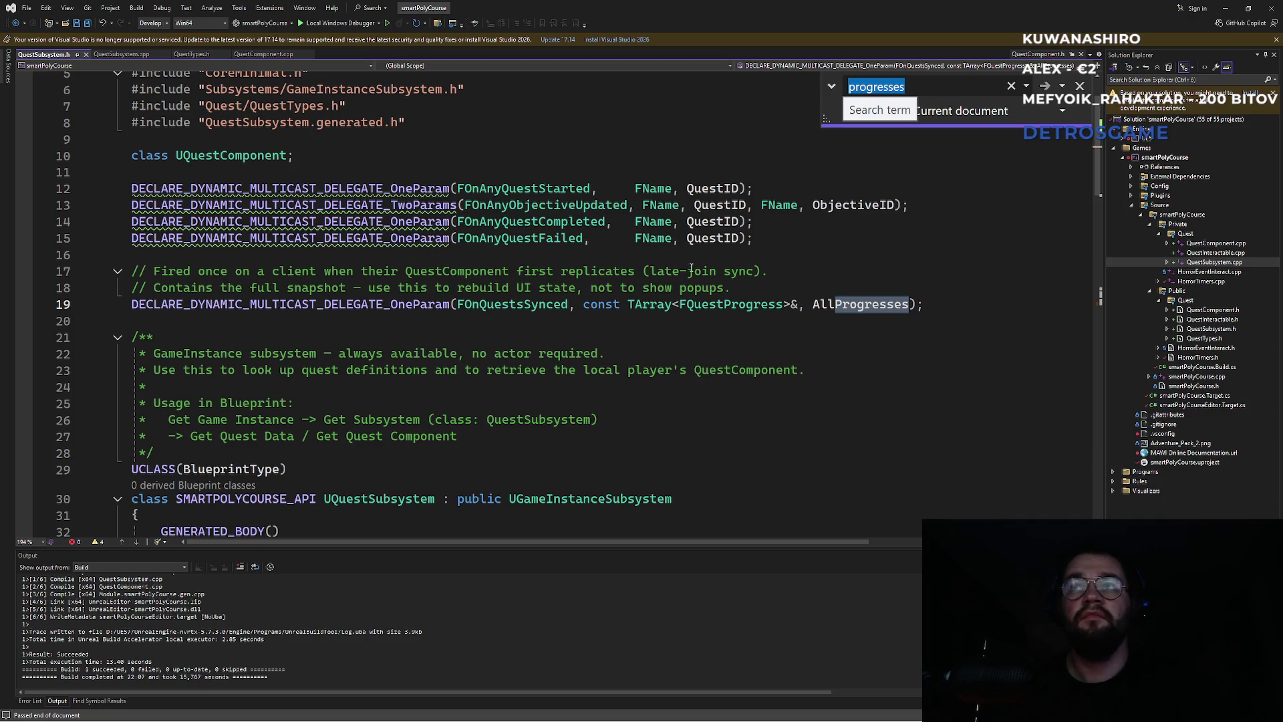
pyautogui.doubleClick(873, 306)
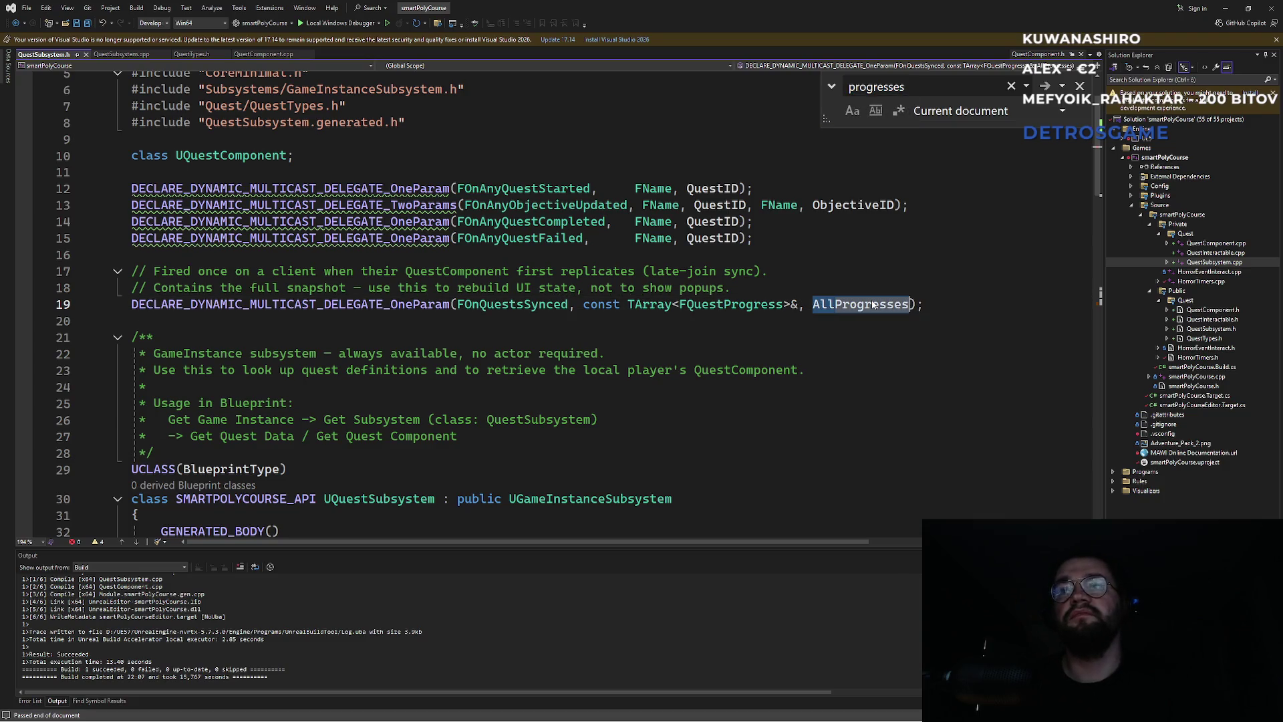
# Step: Search QuestSubsystem.cpp and QuestComponent.cpp for AllProgresses, finding no match in QuestComponent.cpp
pyautogui.click(121, 54)
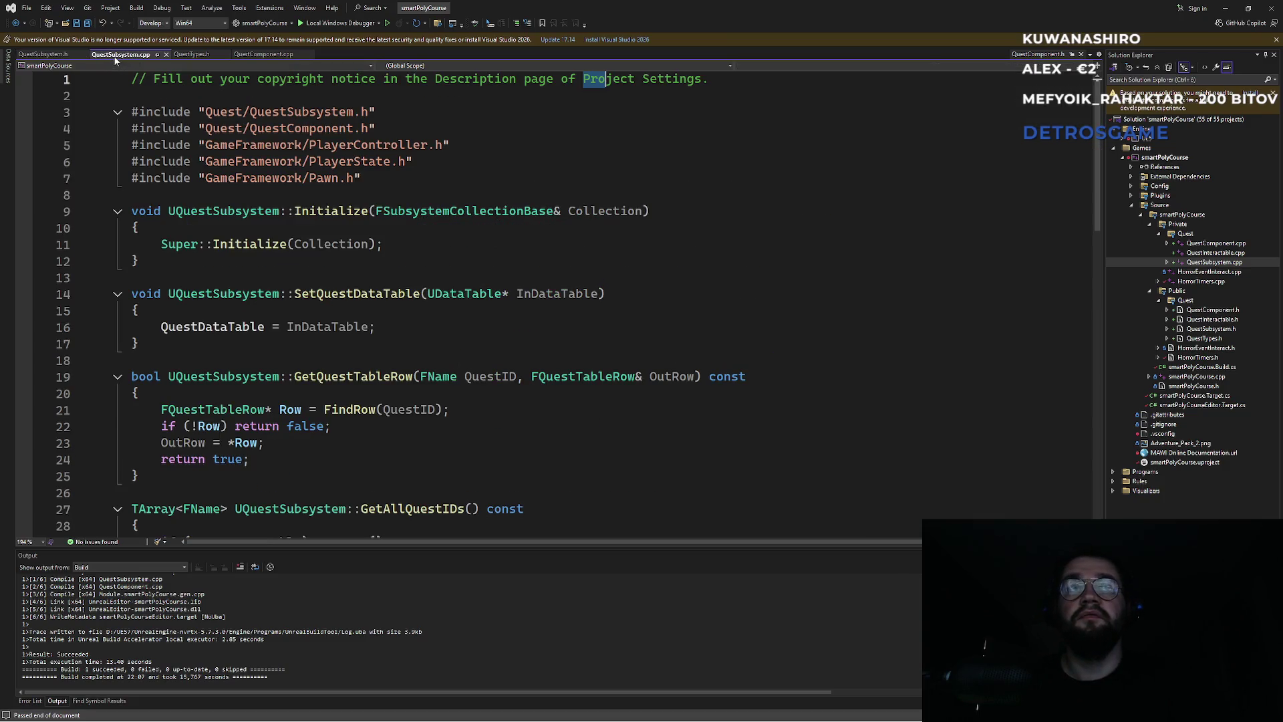
pyautogui.click(437, 183)
pyautogui.hotkey('ctrl', 'f')
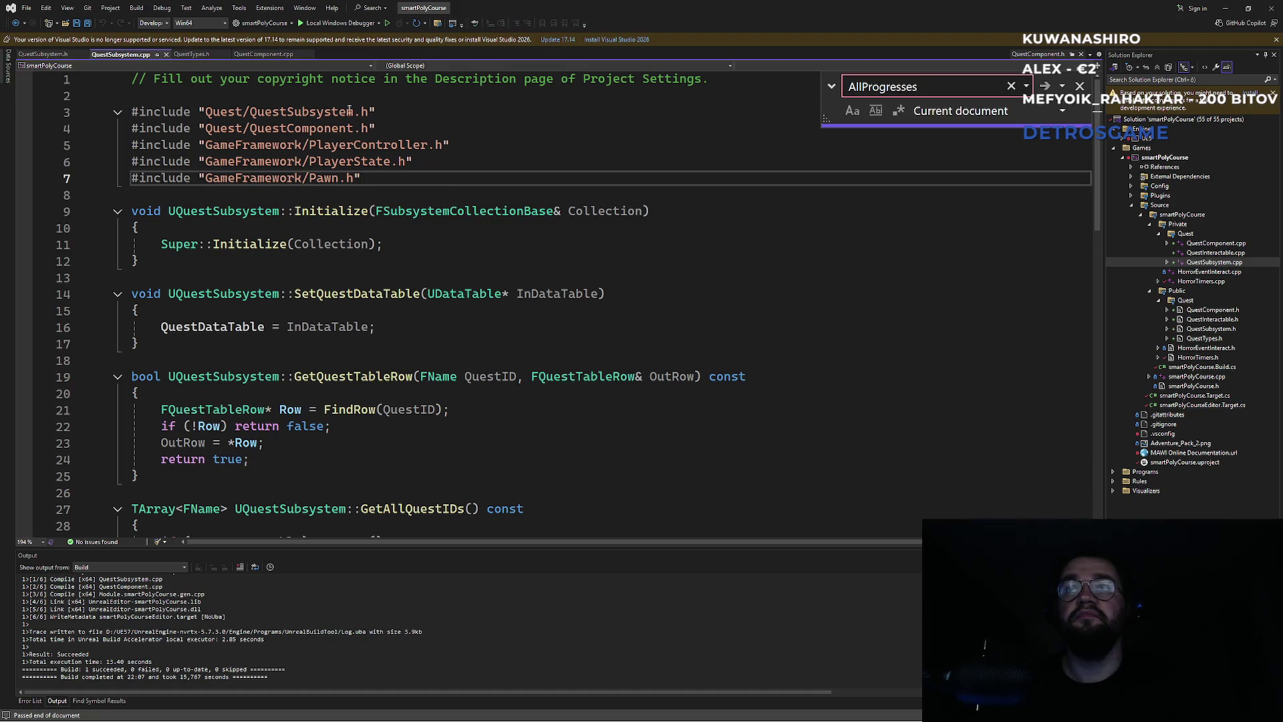
pyautogui.hotkey('ctrl', 'alt', 'pagedown')
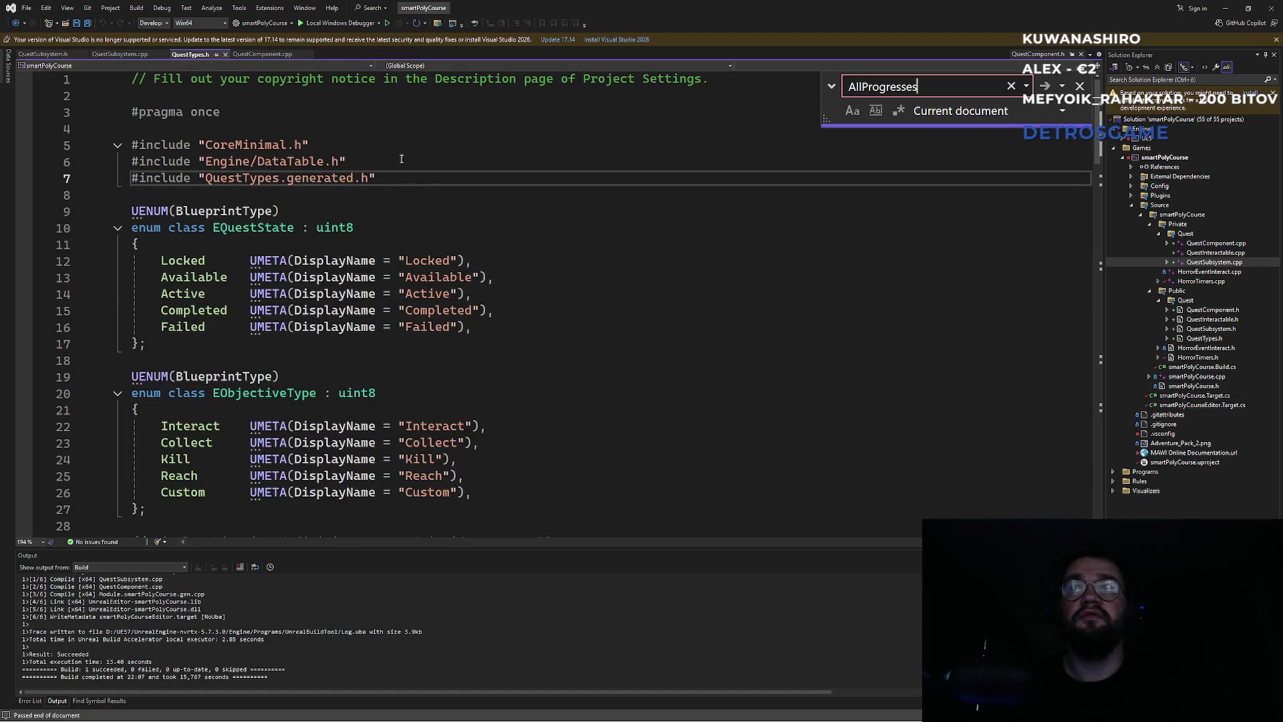
pyautogui.click(280, 55)
pyautogui.click(457, 189)
pyautogui.press('Return')
pyautogui.press('Return')
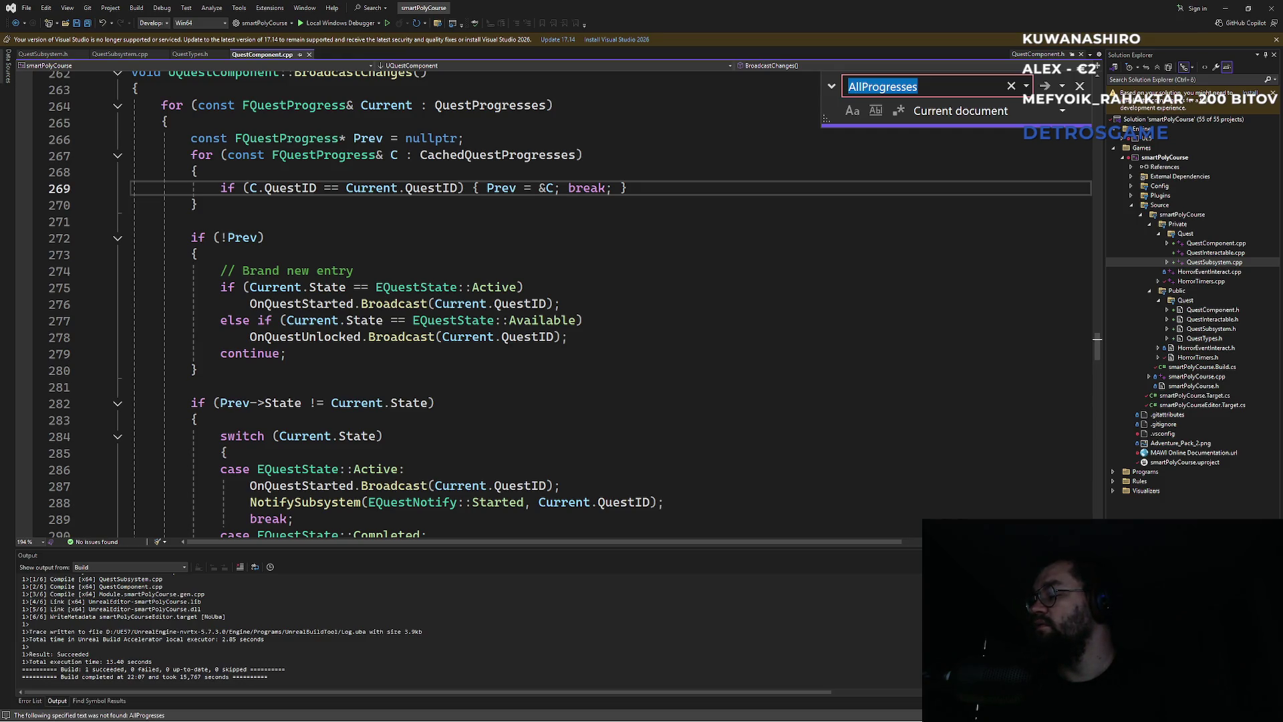
pyautogui.hotkey('alt', 'Tab')
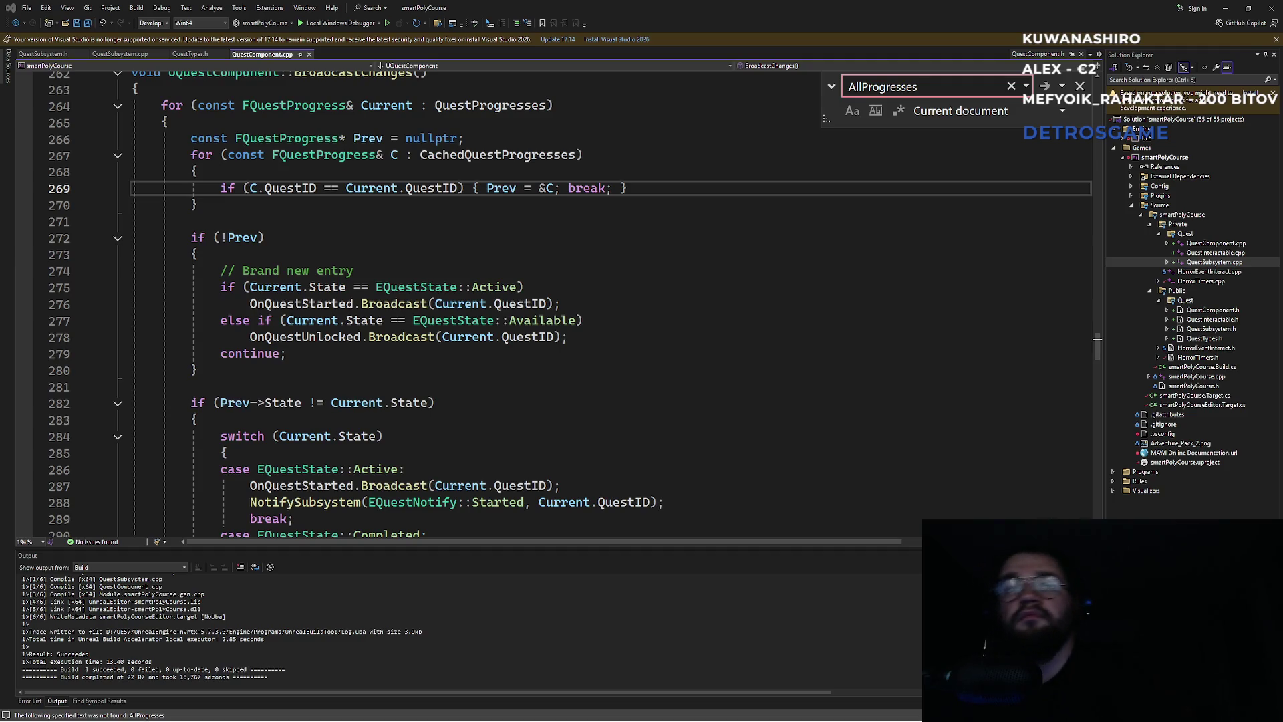
pyautogui.click(592, 291)
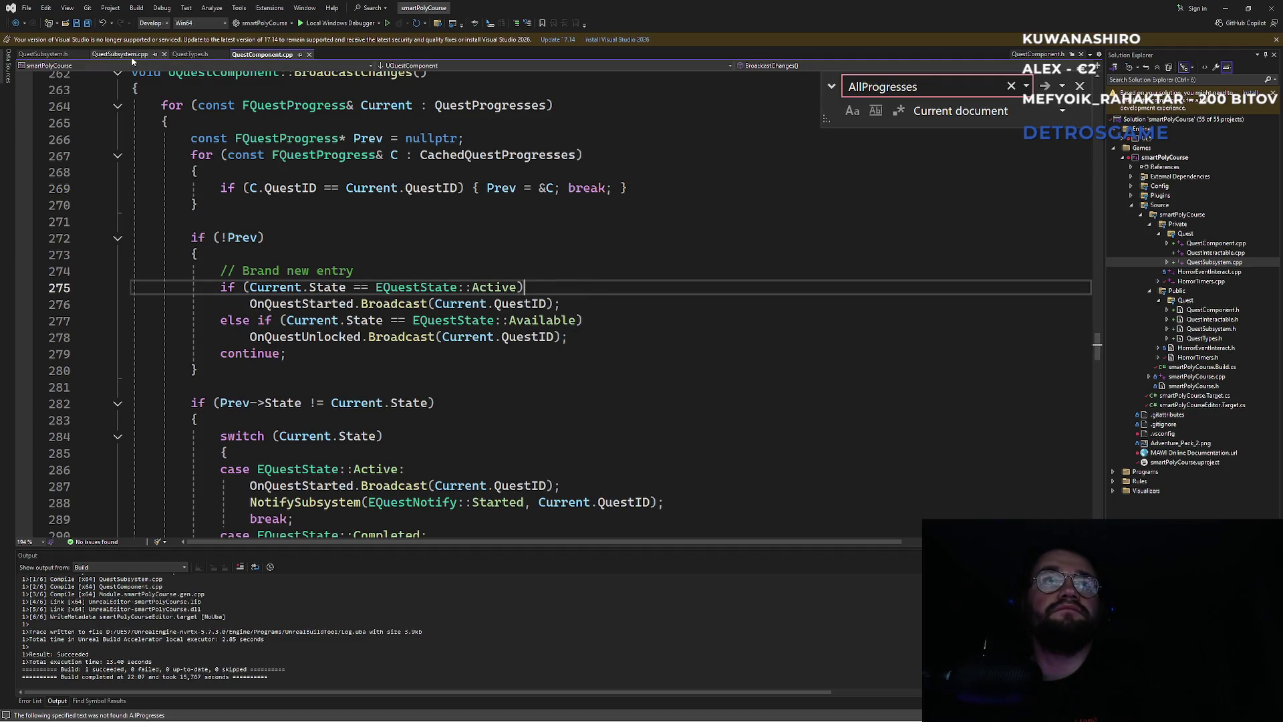
pyautogui.click(51, 58)
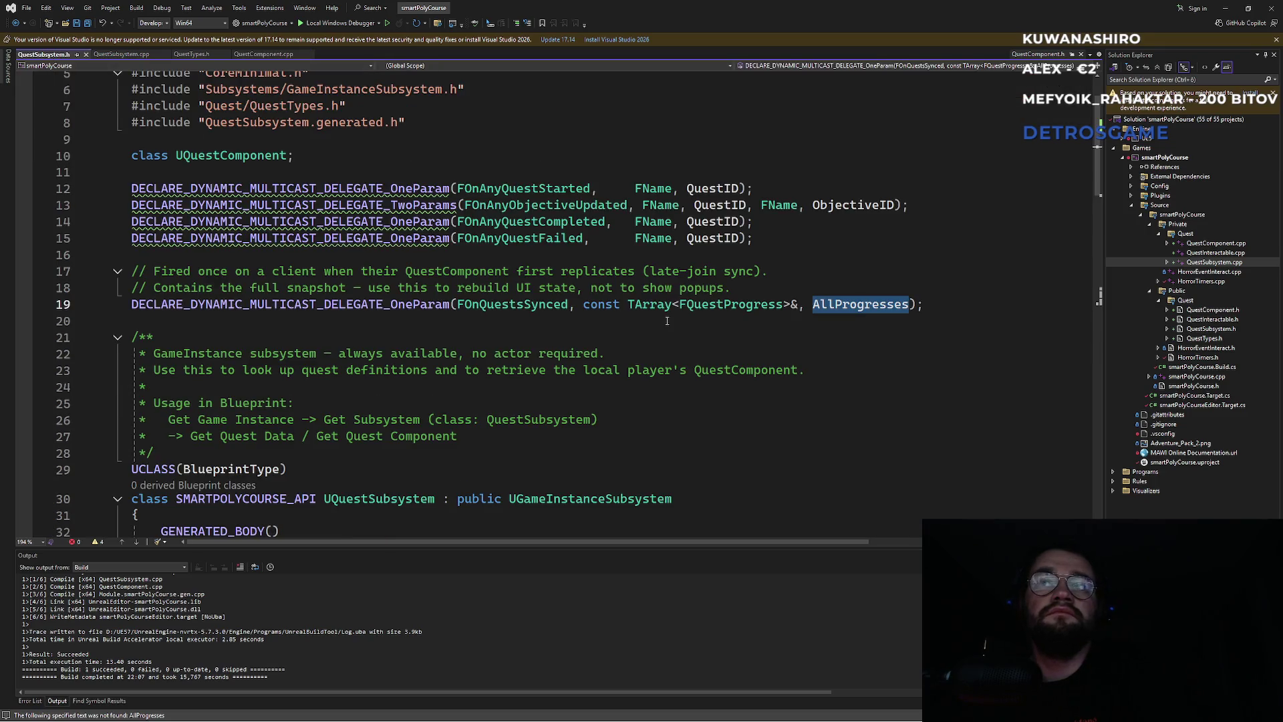
pyautogui.click(705, 343)
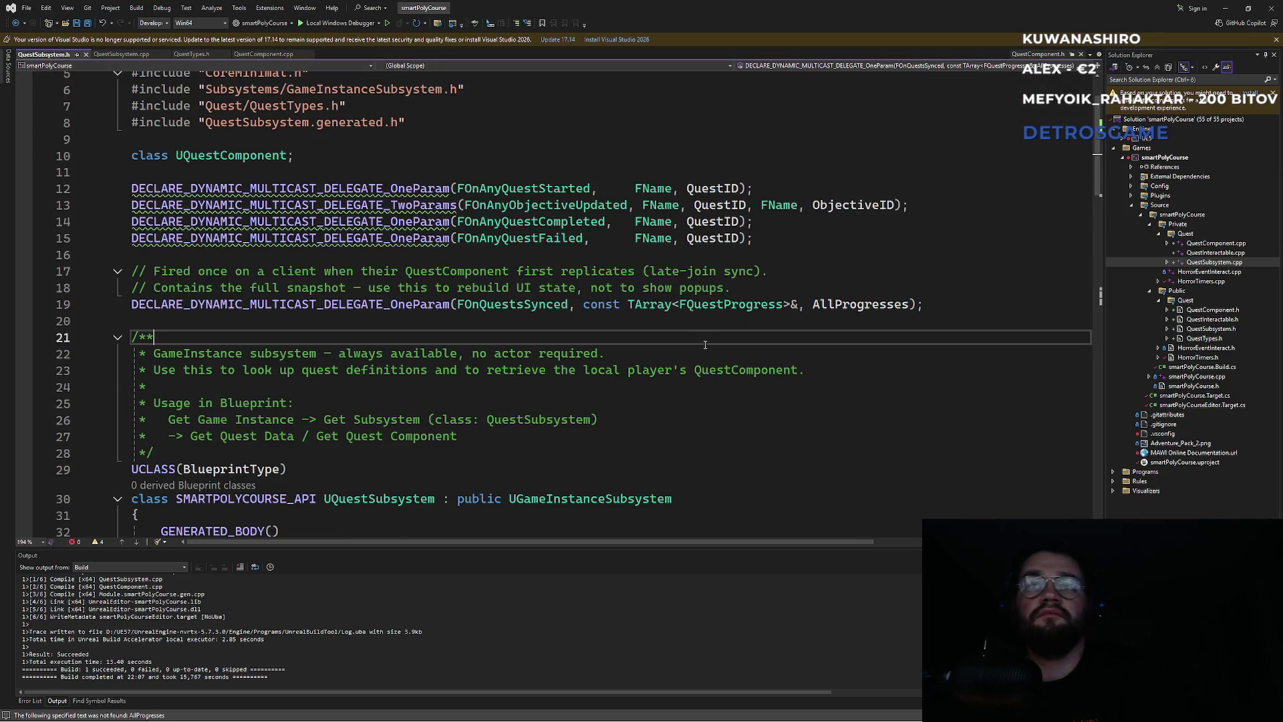
pyautogui.hotkey('ctrl', 'f')
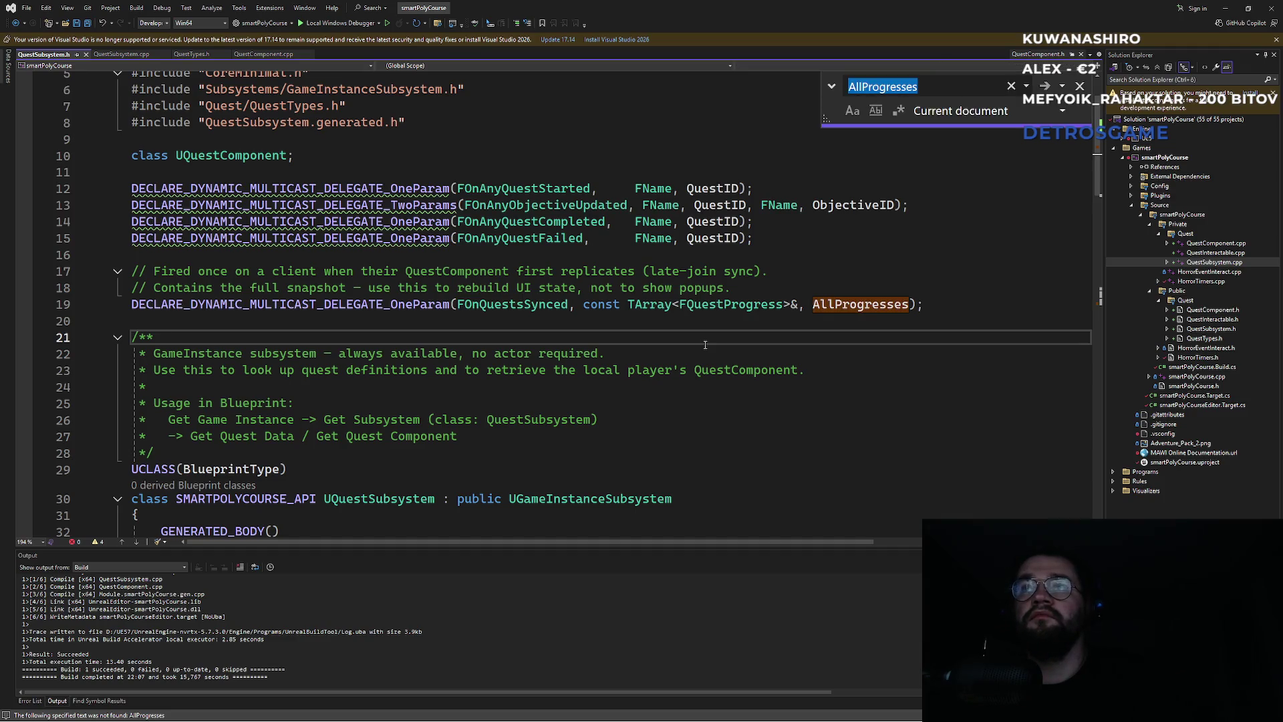
pyautogui.press('Return')
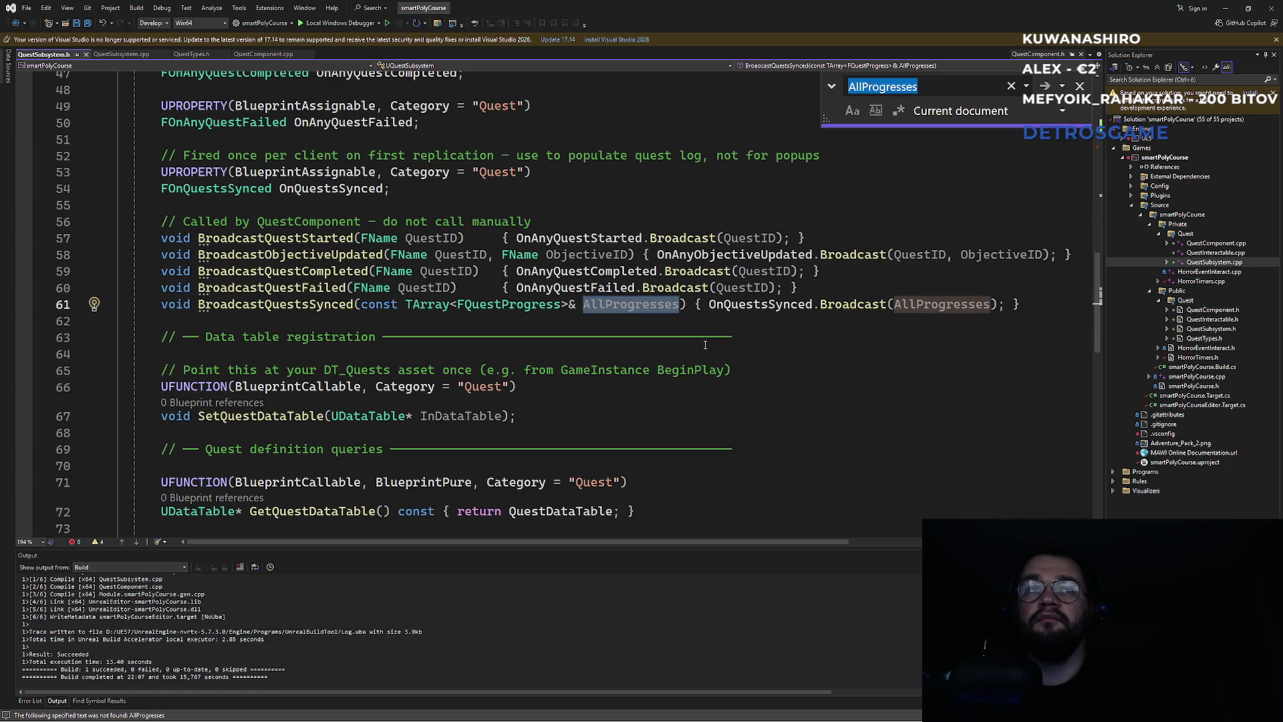
pyautogui.press('Return')
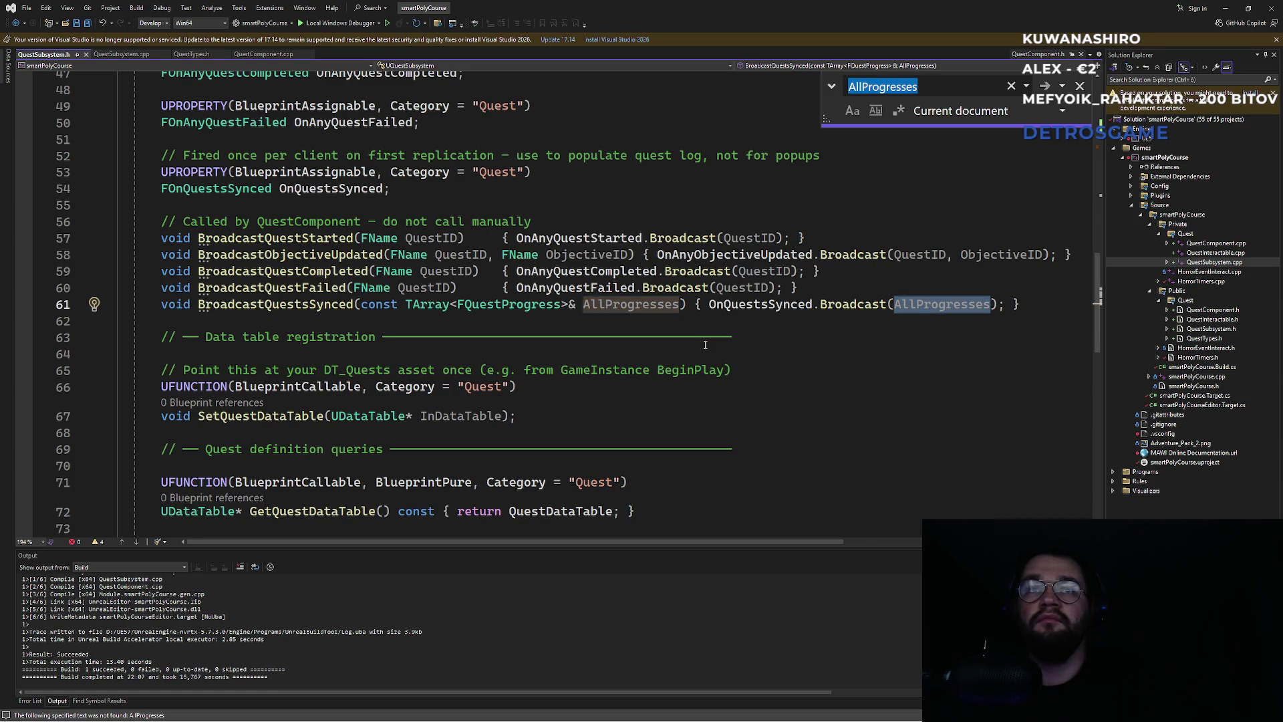
pyautogui.press('Return')
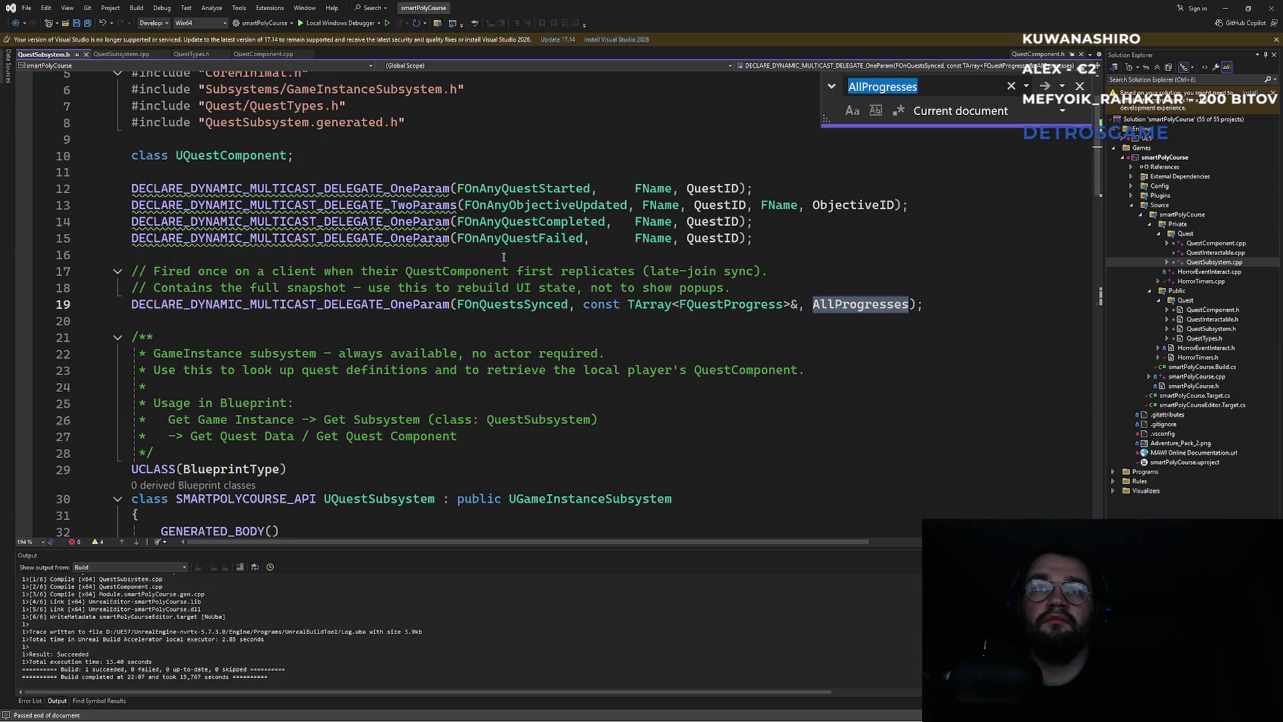
pyautogui.doubleClick(543, 221)
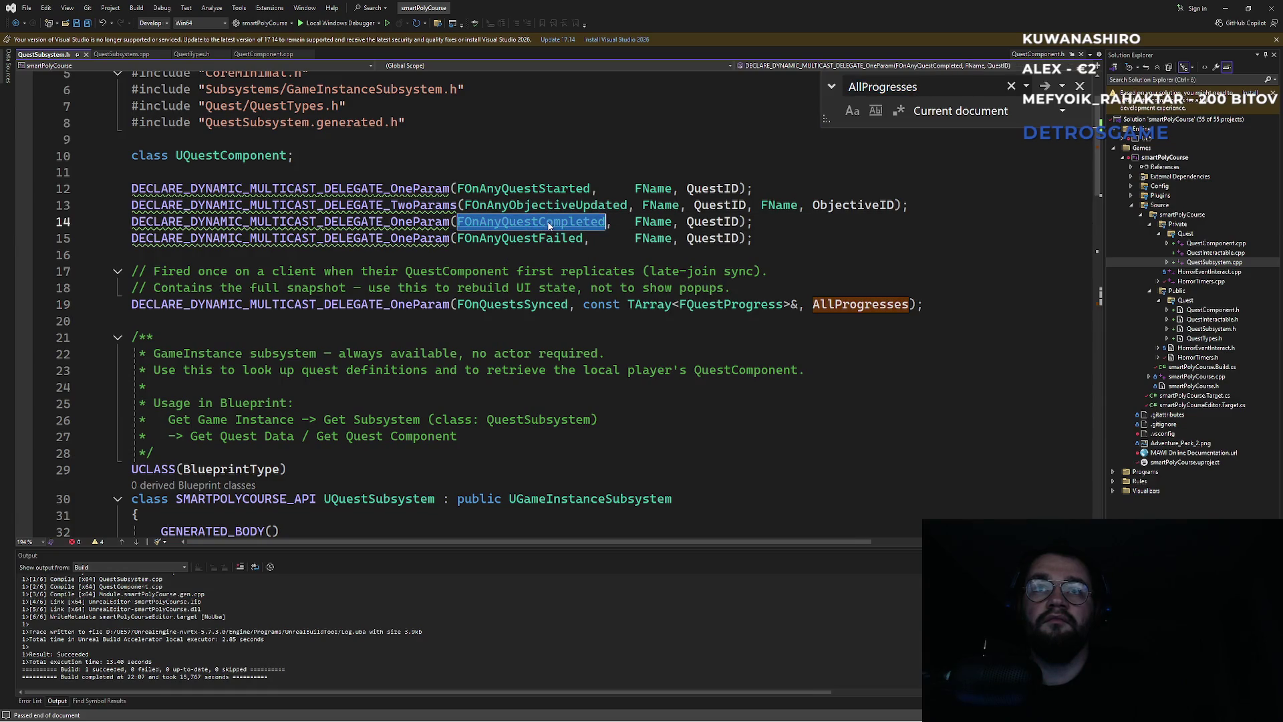
pyautogui.hotkey('ctrl', 'f')
pyautogui.press('Return')
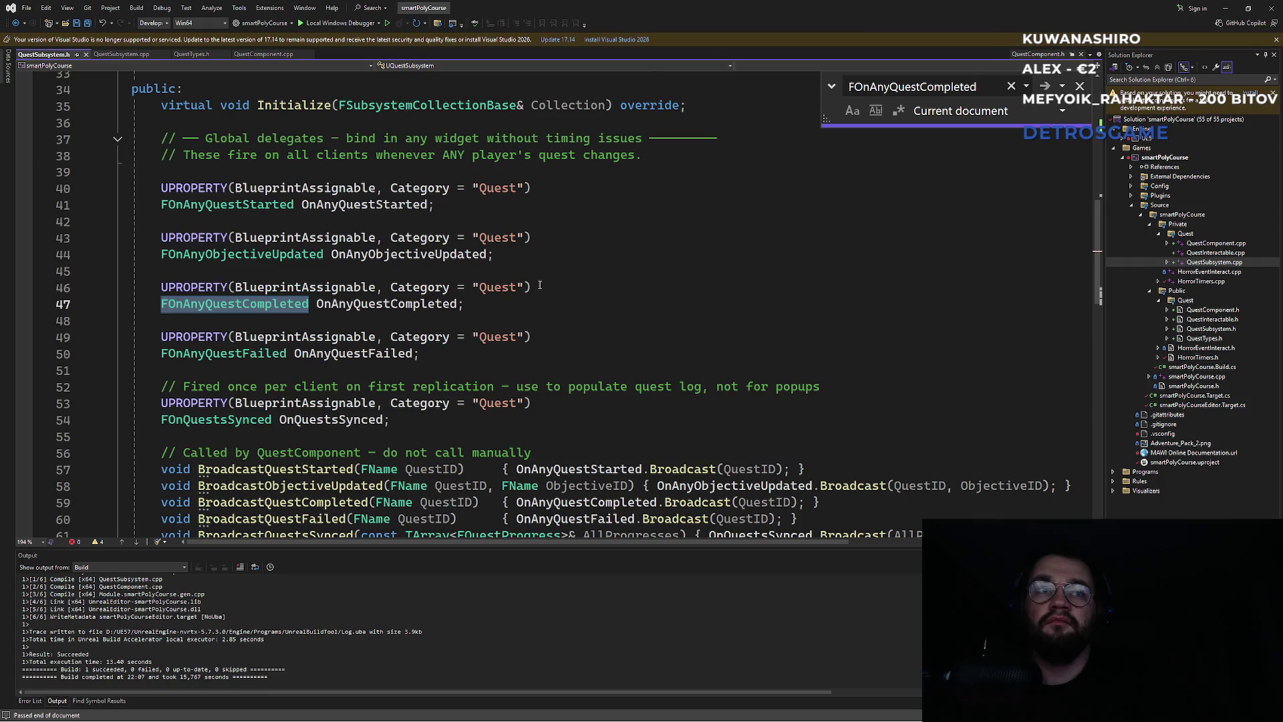
pyautogui.press('Return')
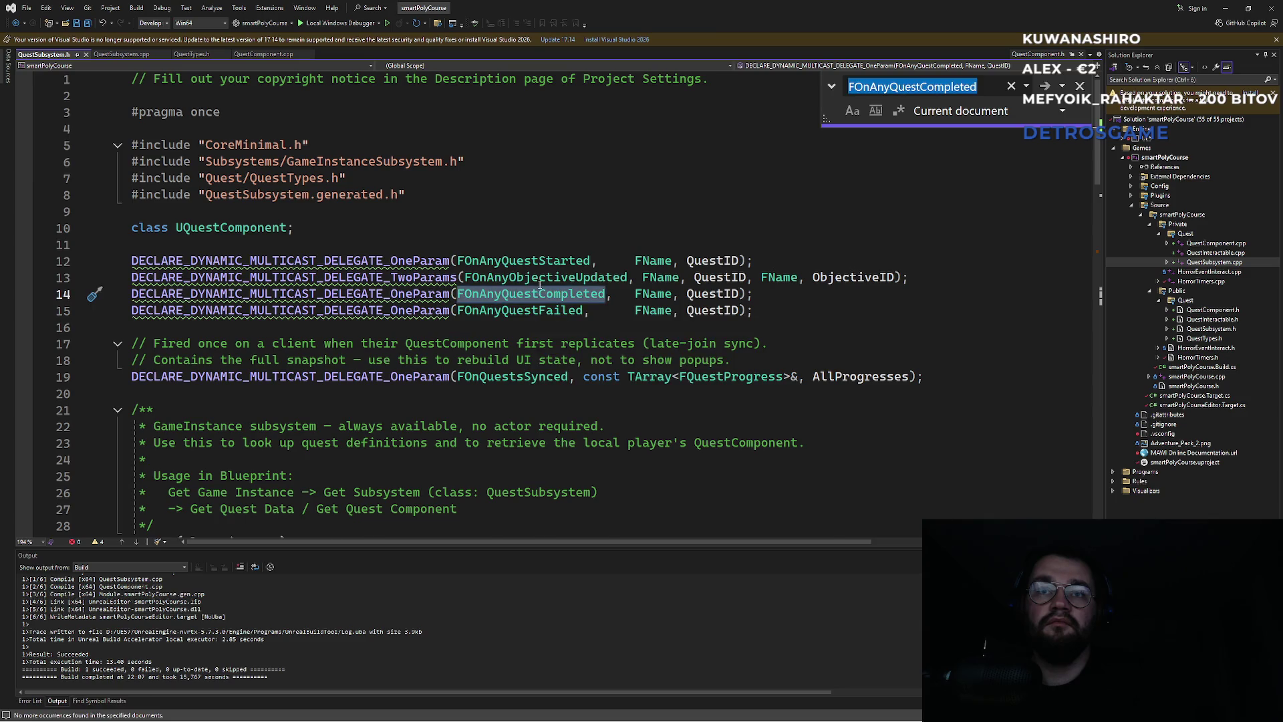
pyautogui.press('Return')
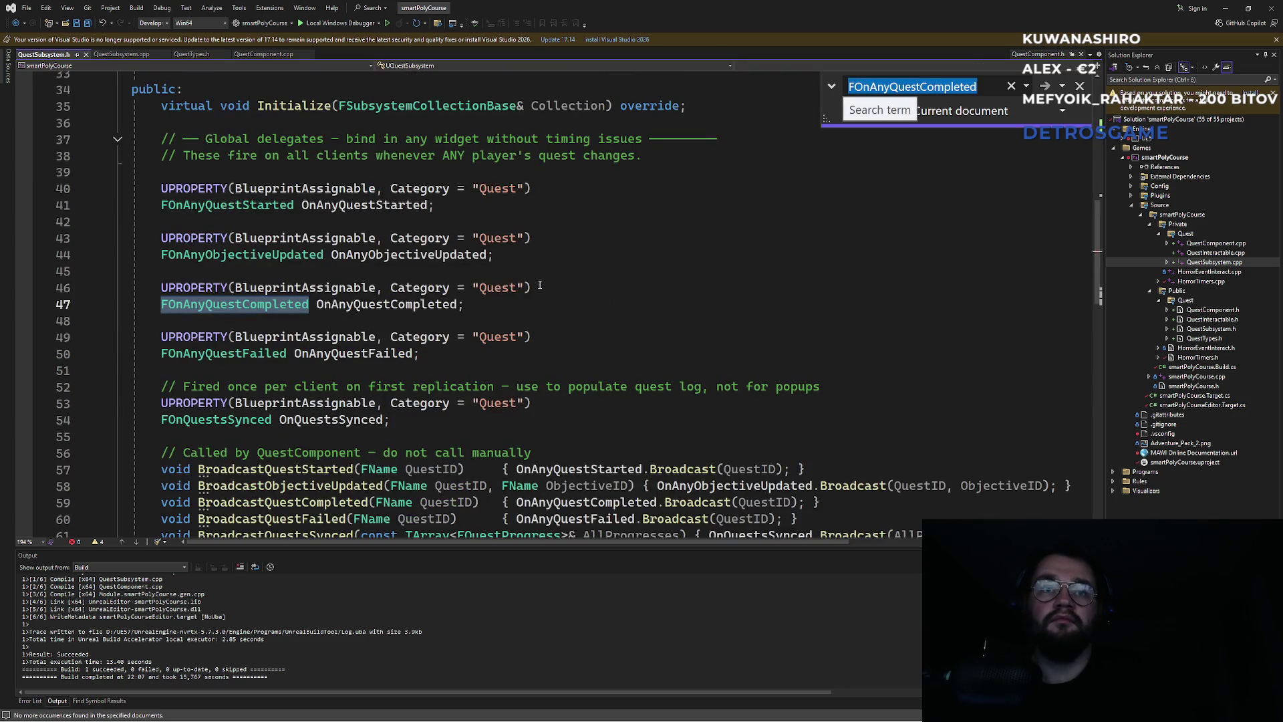
pyautogui.click(427, 305)
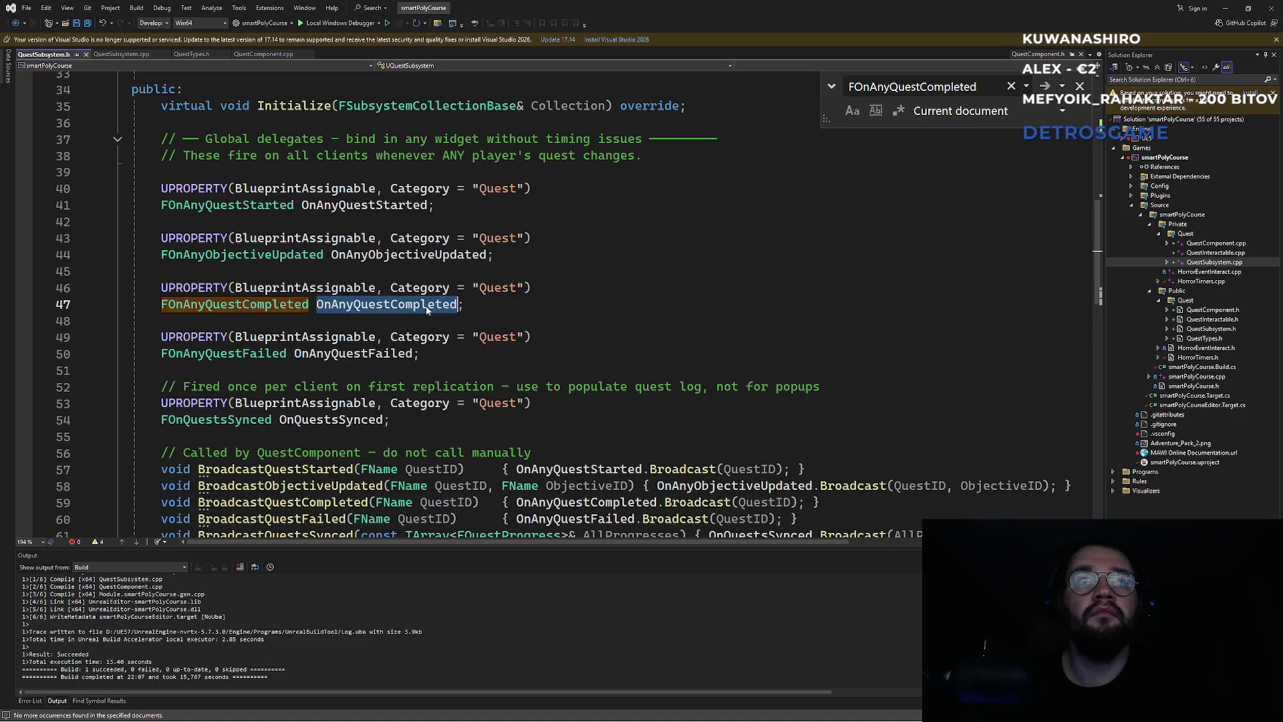
pyautogui.hotkey('ctrl', 'f')
pyautogui.press('End')
pyautogui.press('Return')
pyautogui.press('Return')
pyautogui.press('Return')
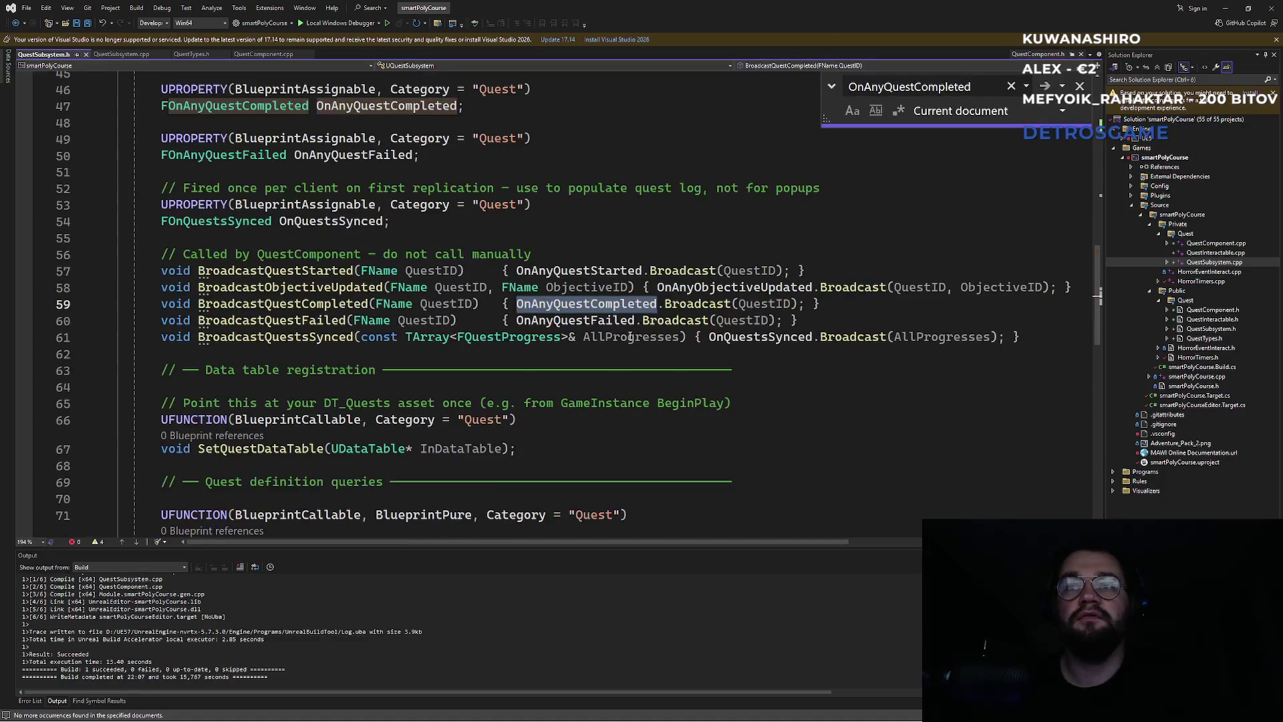
pyautogui.press('Return')
pyautogui.press('Return')
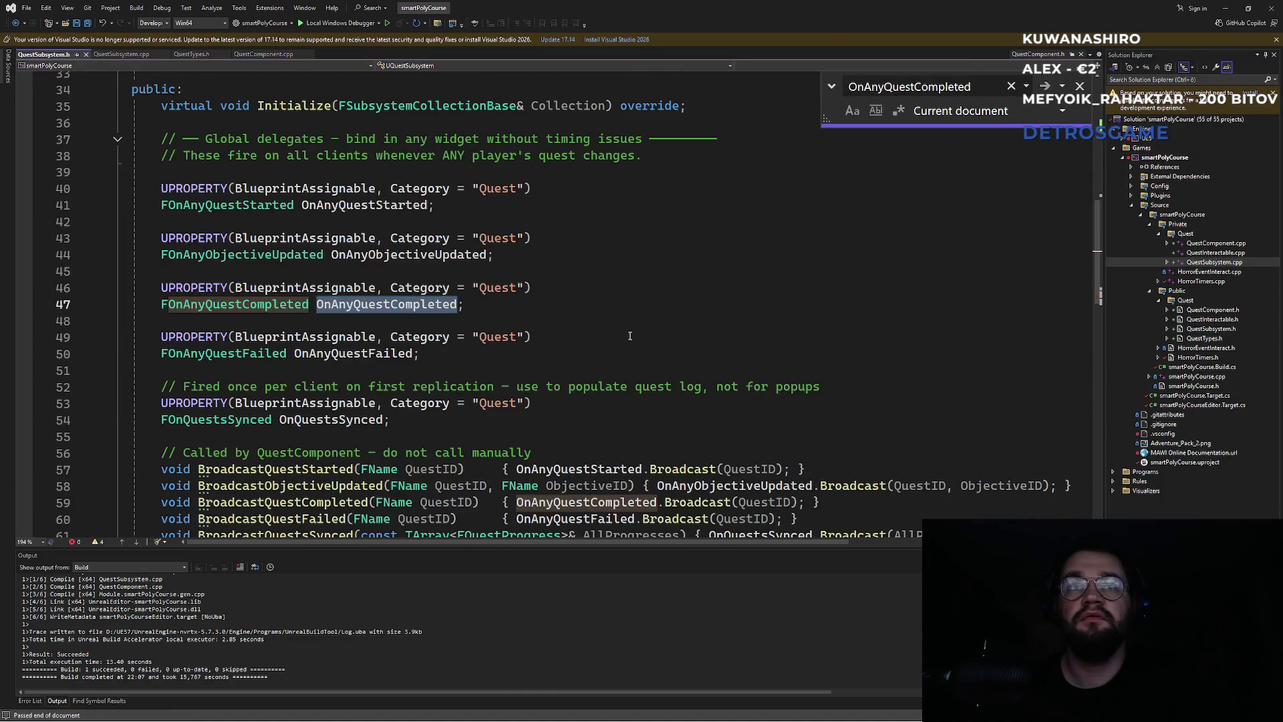
pyautogui.press('Escape')
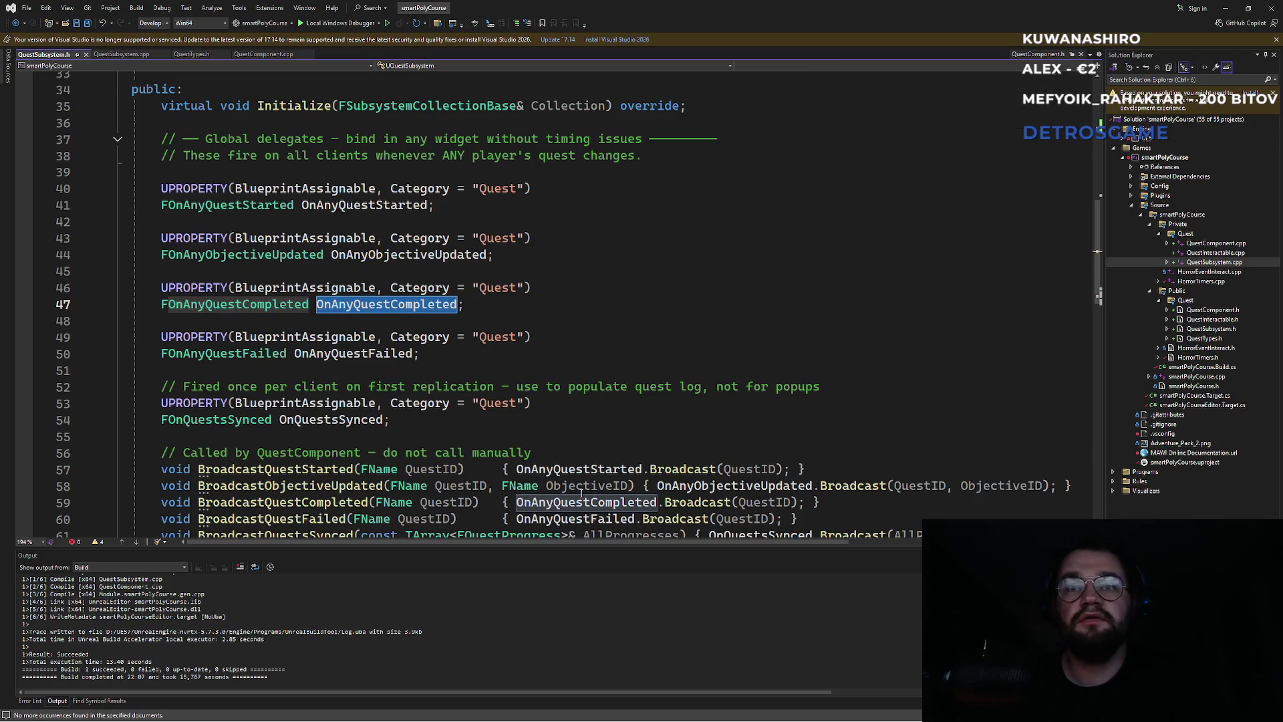
pyautogui.scroll(-1, 397, 470)
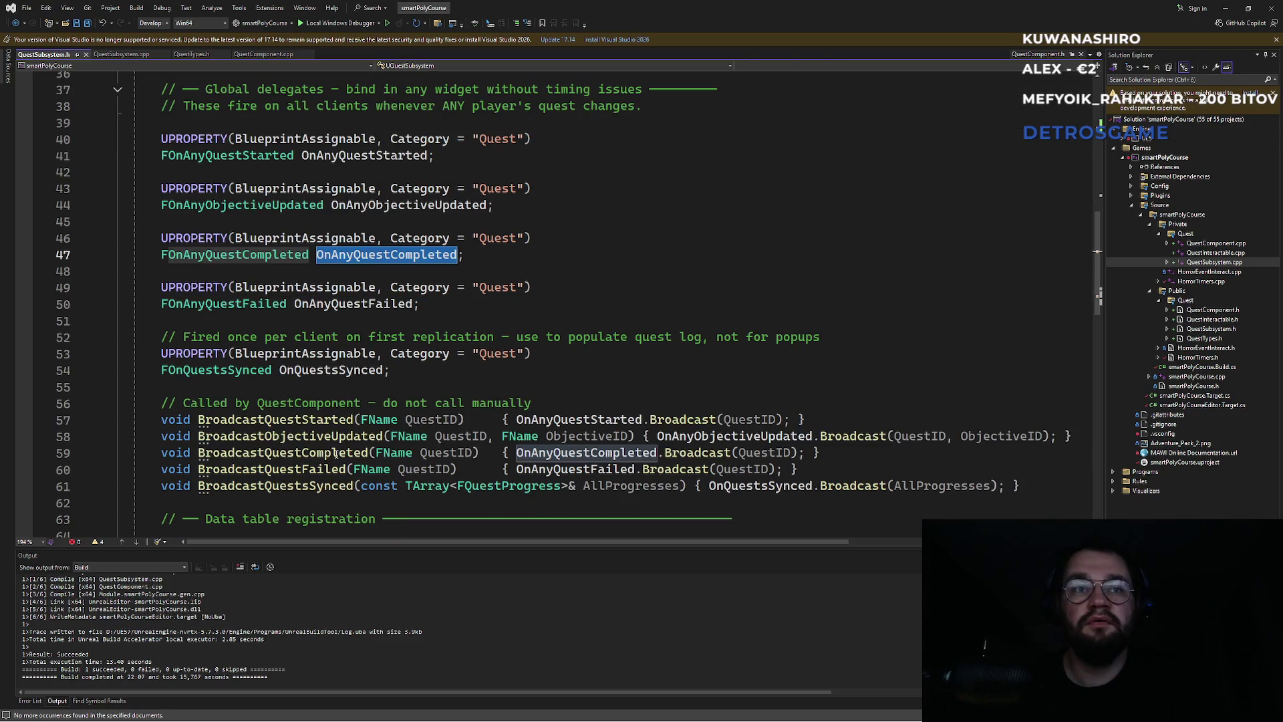
pyautogui.doubleClick(336, 454)
pyautogui.hotkey('ctrl', 'c')
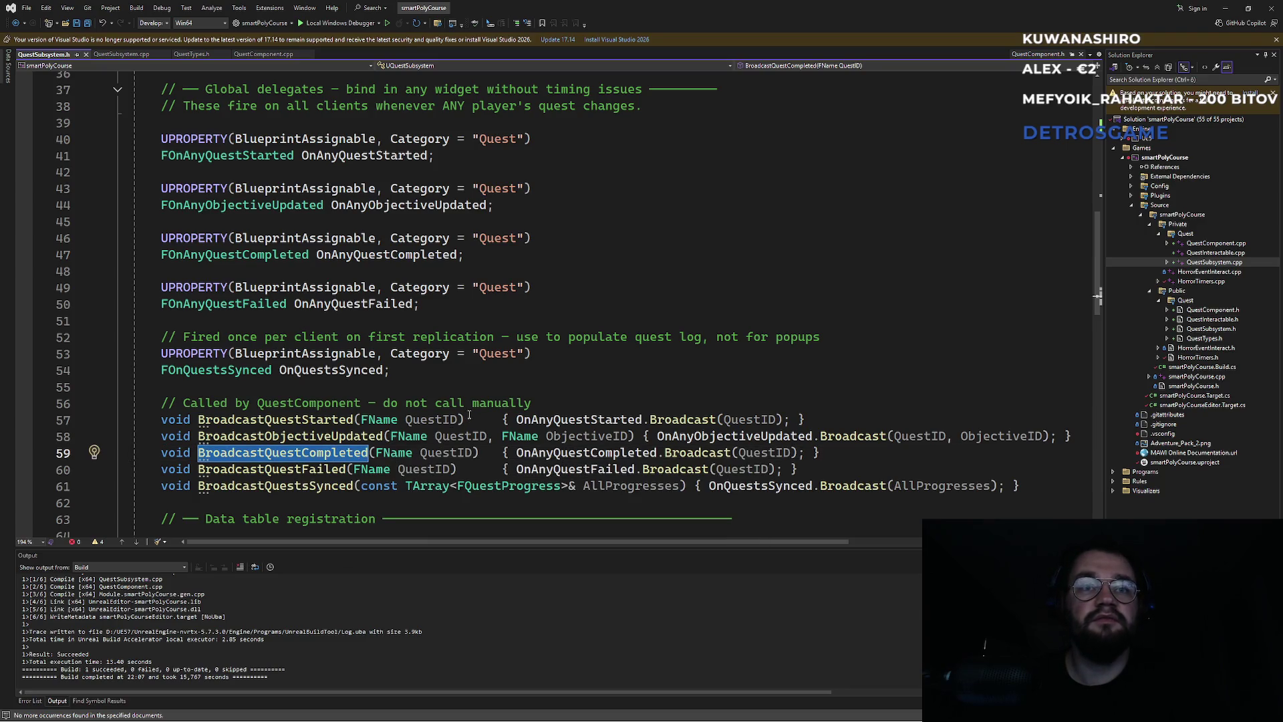
pyautogui.click(263, 54)
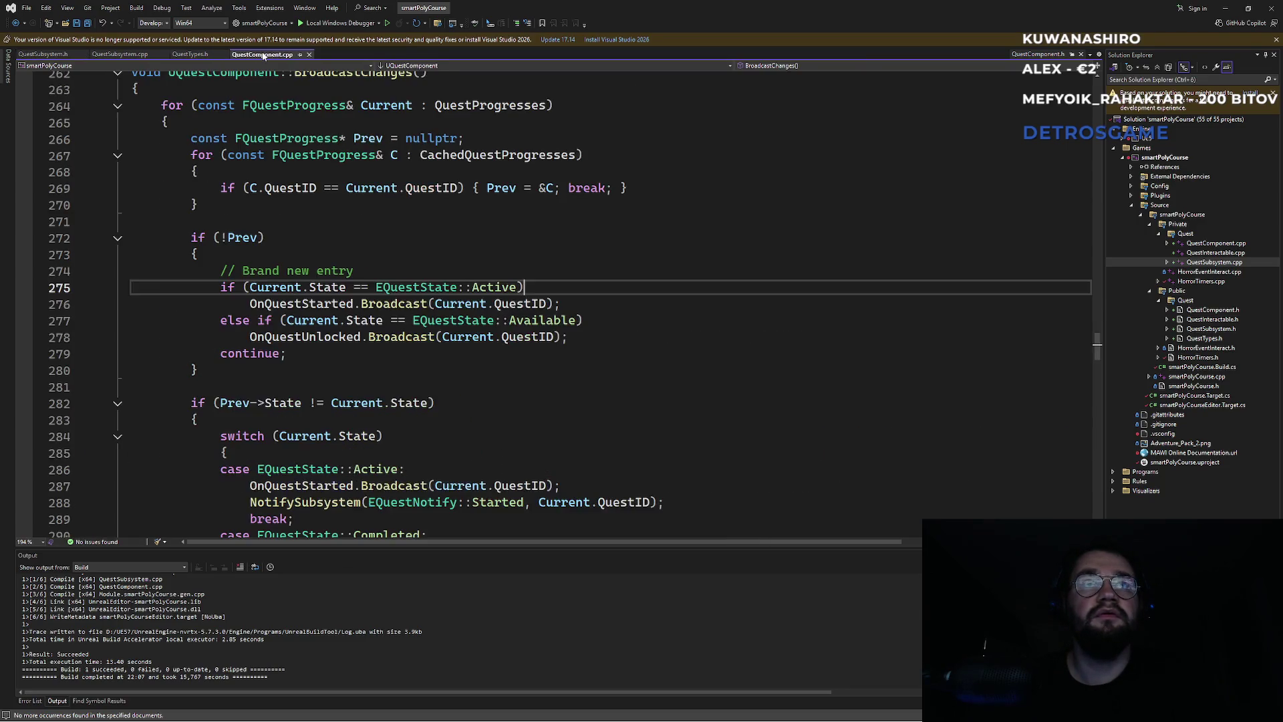
# Step: Find the BroadcastQuestCompleted call in QuestComponent.cpp and inspect its QuestID argument on line 408
pyautogui.click(450, 242)
pyautogui.hotkey('ctrl', 'f')
pyautogui.hotkey('ctrl', 'v')
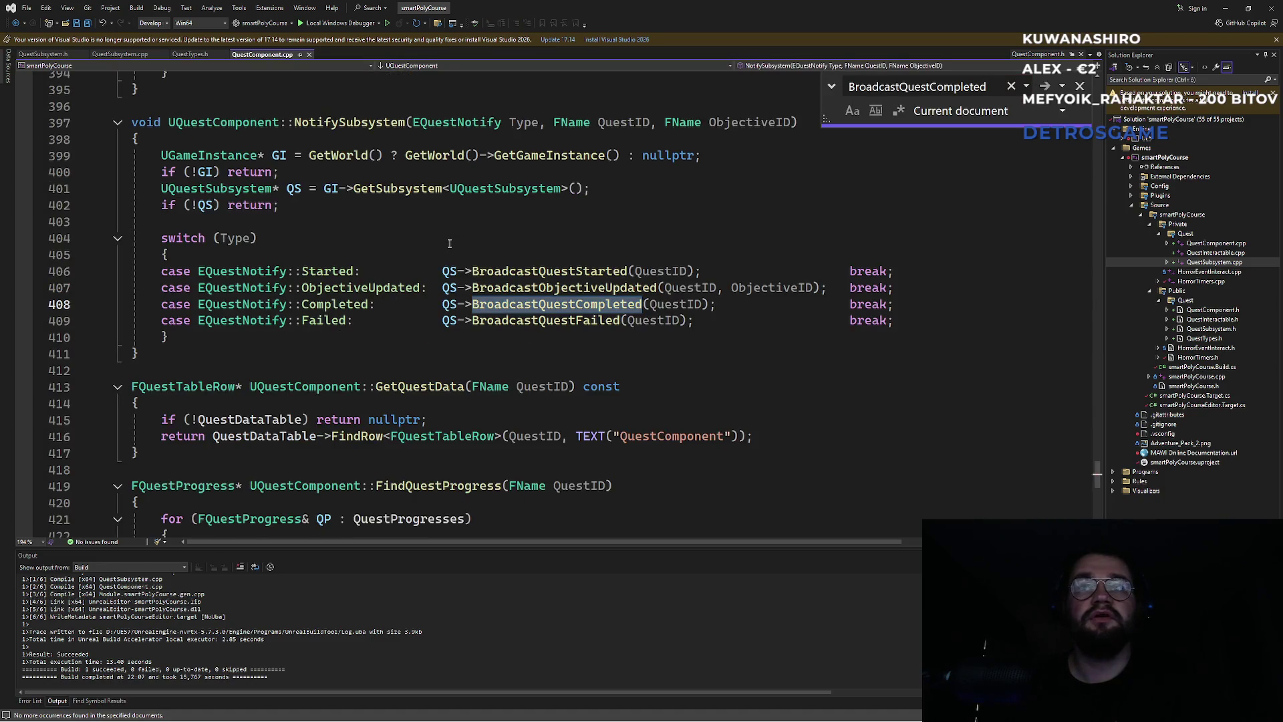
pyautogui.press('Return')
pyautogui.press('Return')
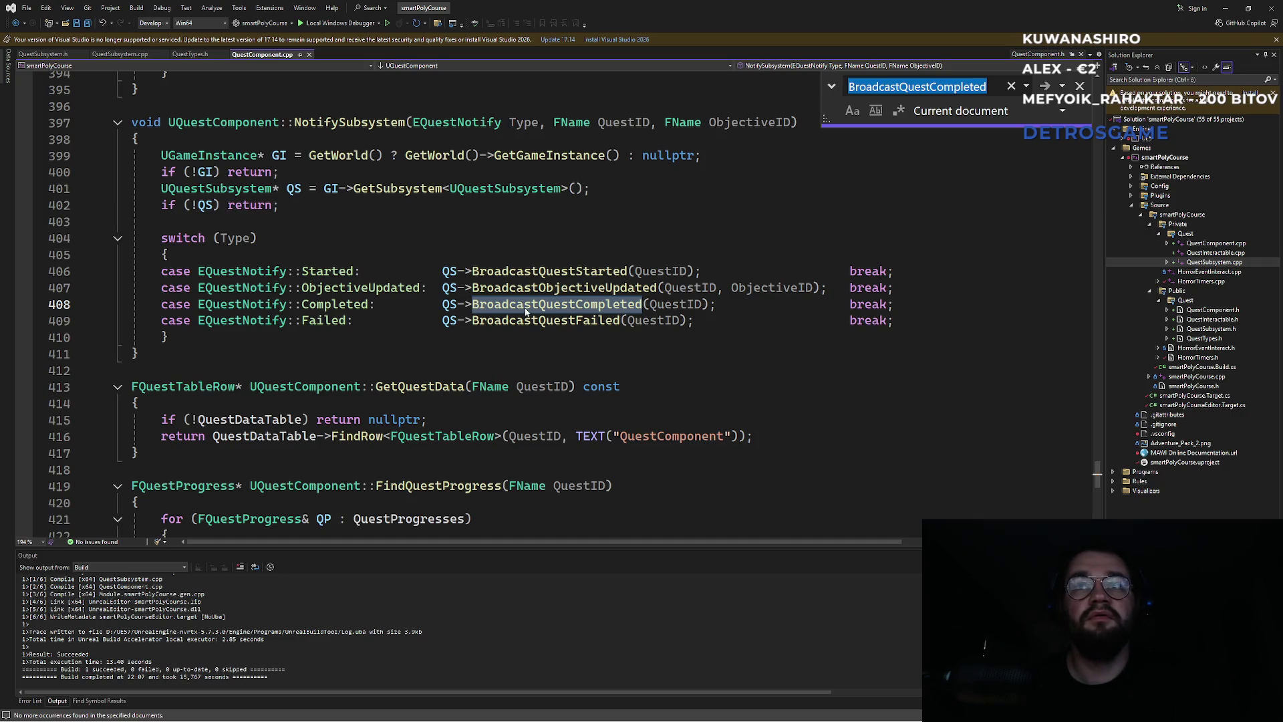
pyautogui.click(671, 304)
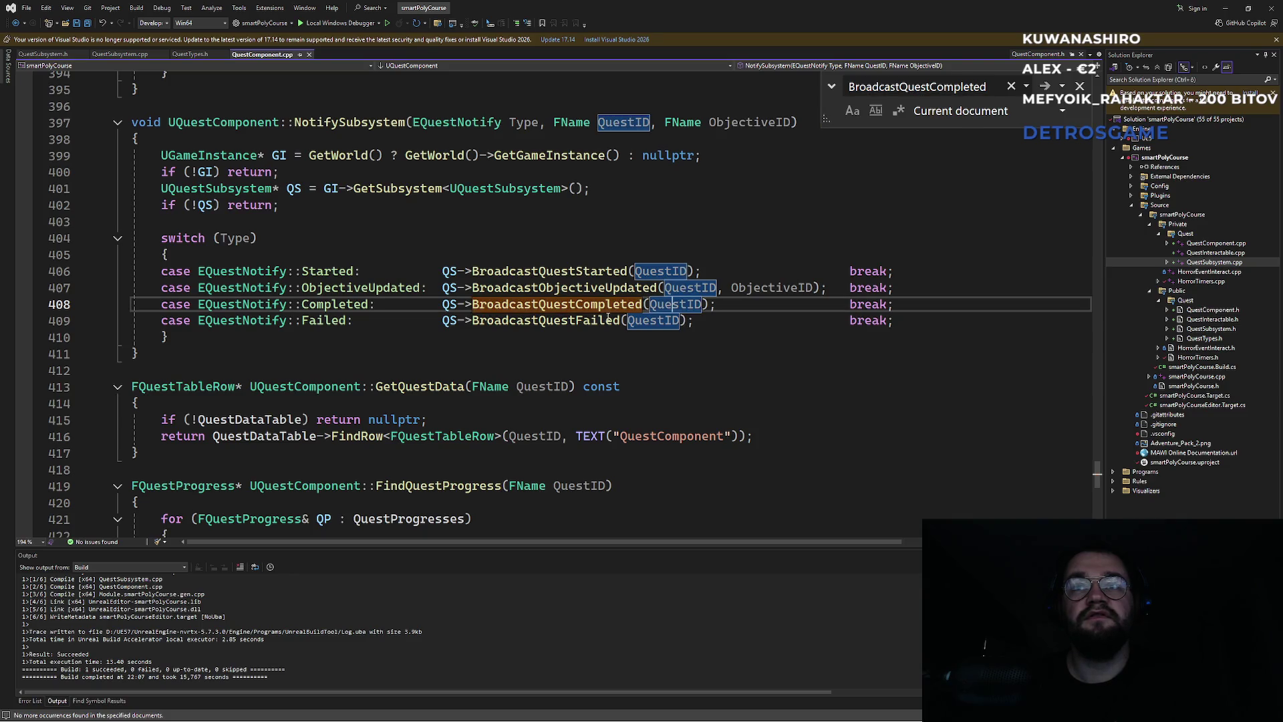
# Step: Take BroadcastQuestsSynced from QuestSubsystem.h and search lines 403–404 of QuestComponent.cpp for it, without a match
pyautogui.click(48, 59)
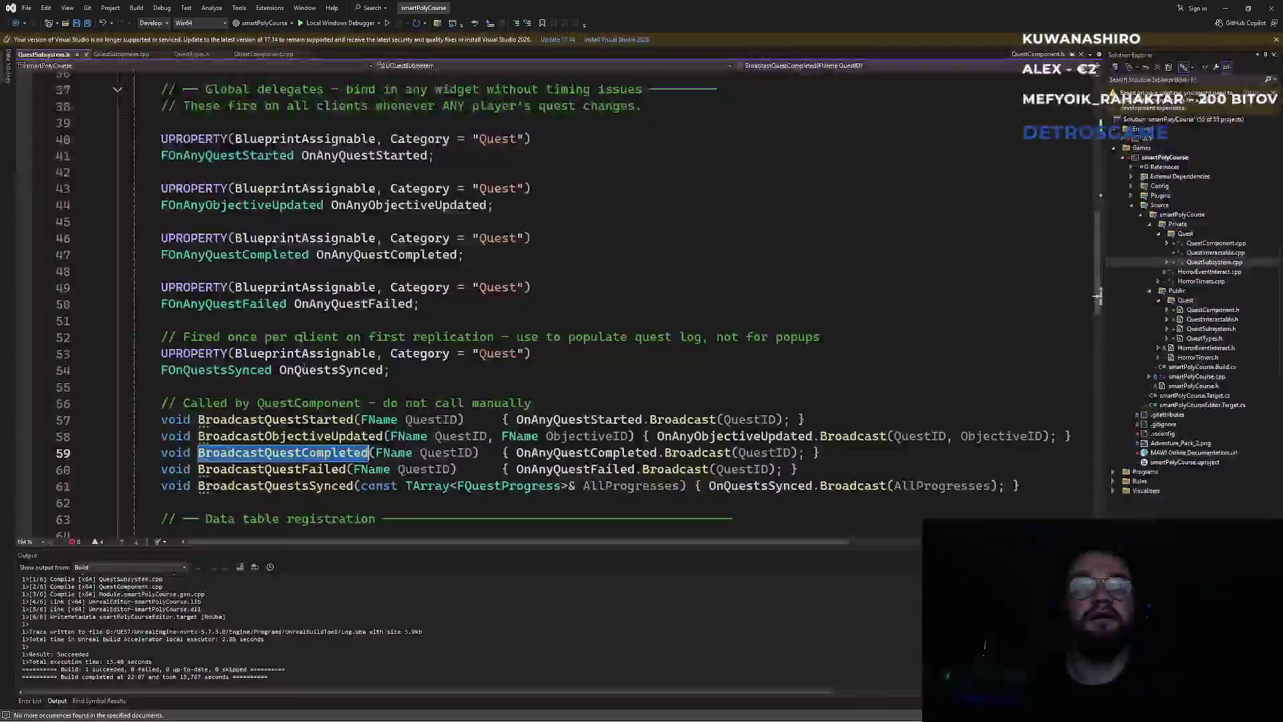
pyautogui.doubleClick(305, 487)
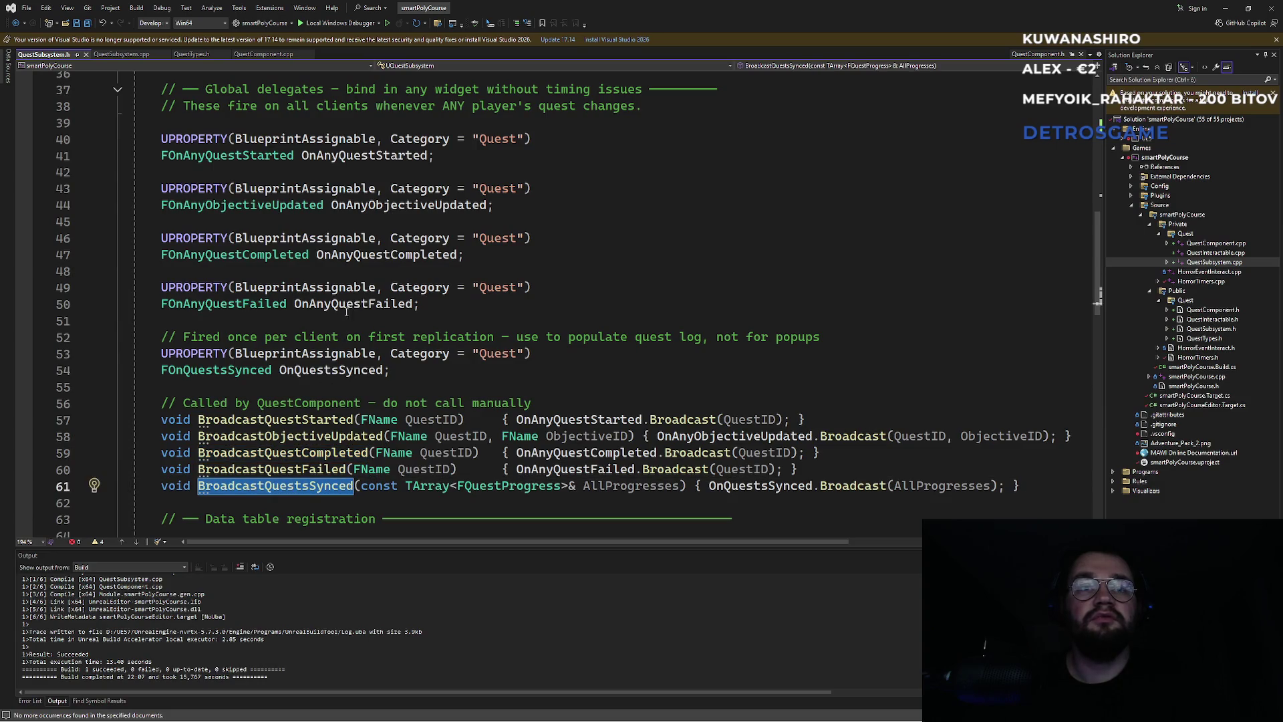
pyautogui.click(264, 54)
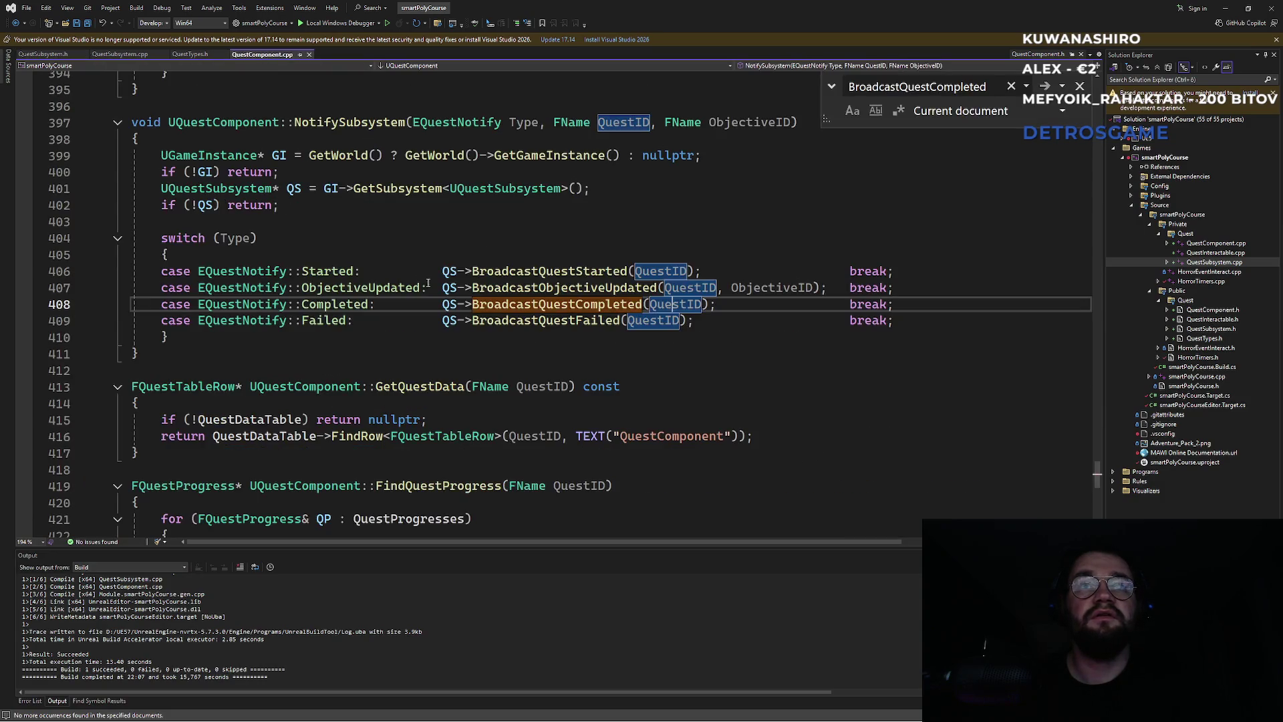
pyautogui.moveTo(134, 222); pyautogui.dragTo(420, 232)
pyautogui.hotkey('ctrl', 'f')
pyautogui.press('Return')
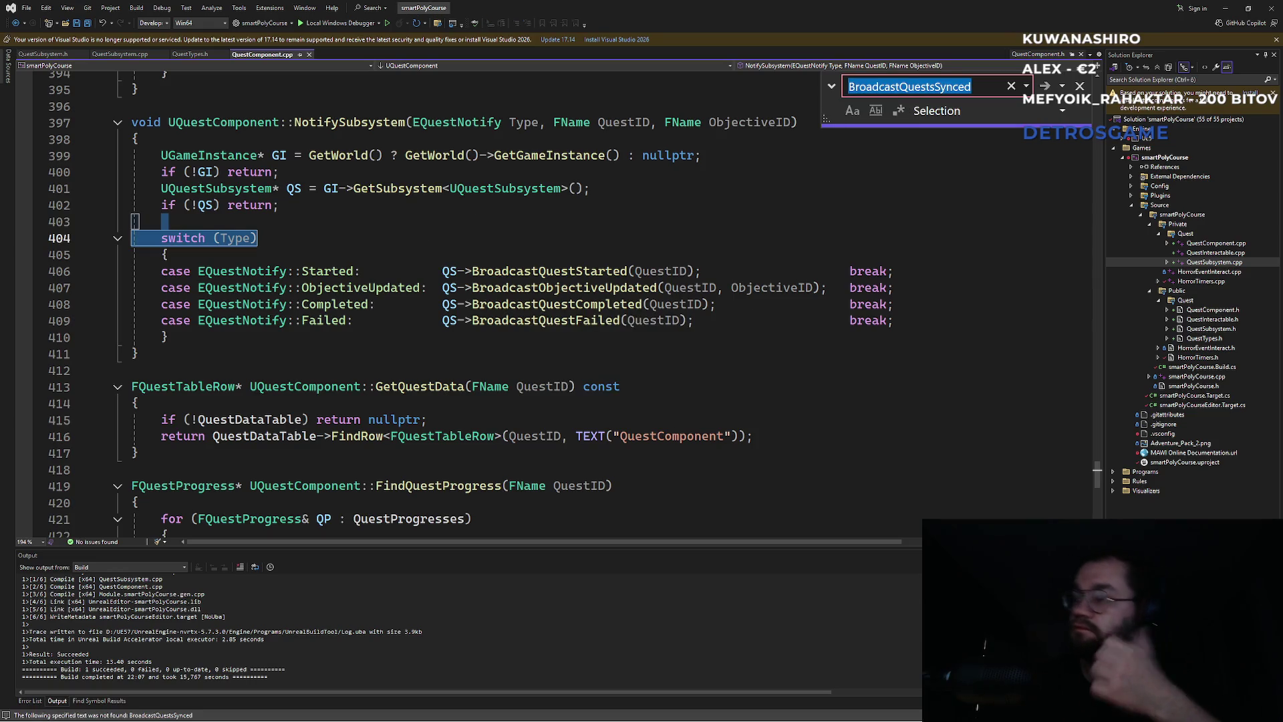
# Step: Inspect QuestTypes.h, QuestSubsystem.cpp, and the OnQuestsSynced delegate's FQuestProgress type, then switch to Unreal Editor
pyautogui.press('super')
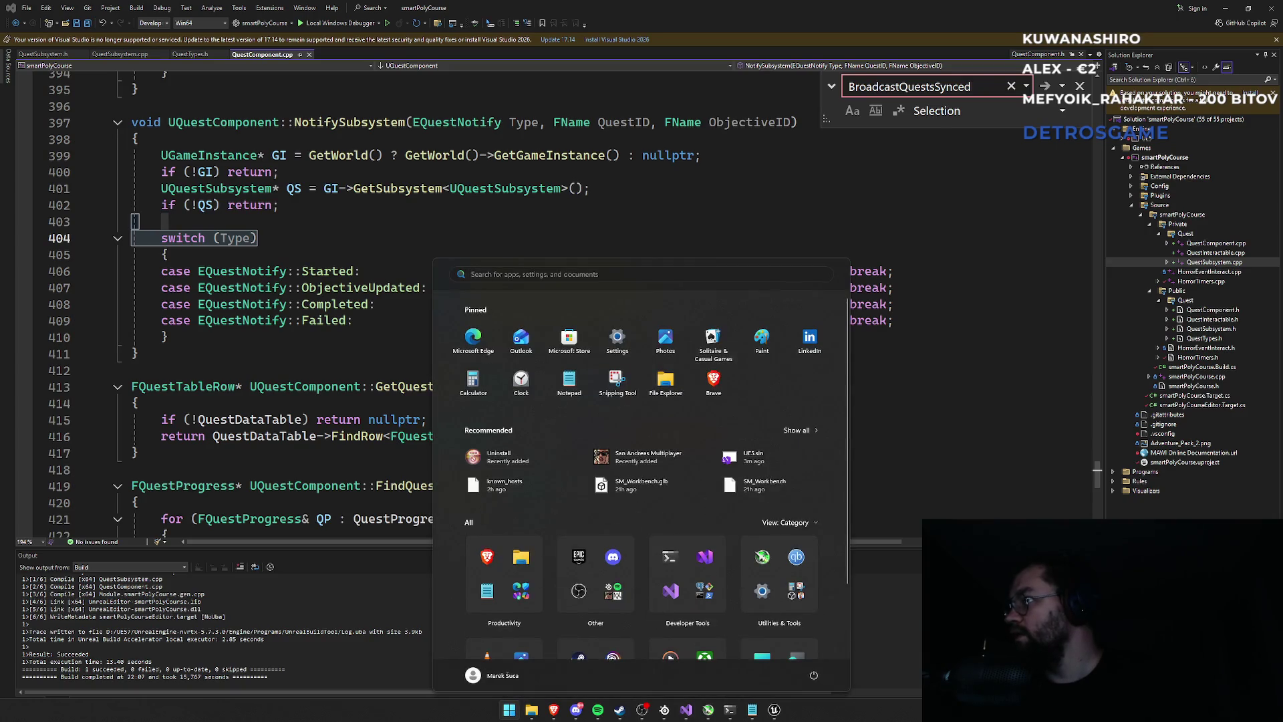
pyautogui.press('super')
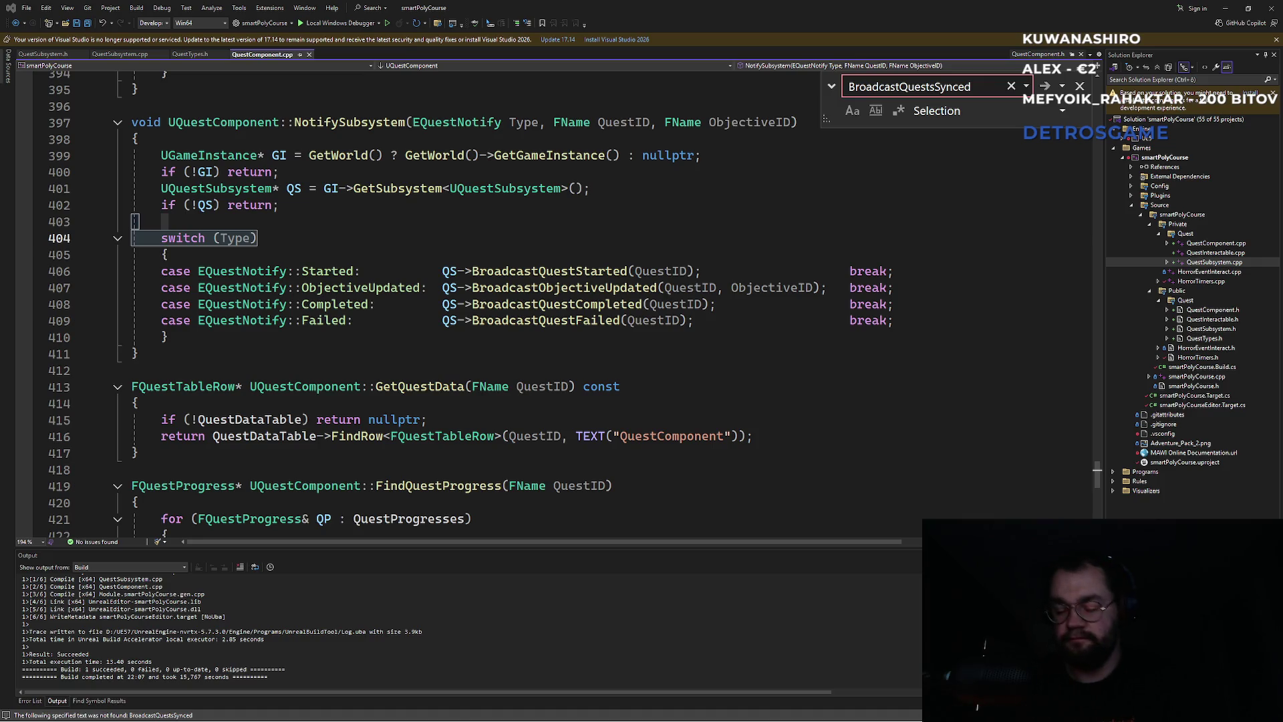
pyautogui.click(190, 54)
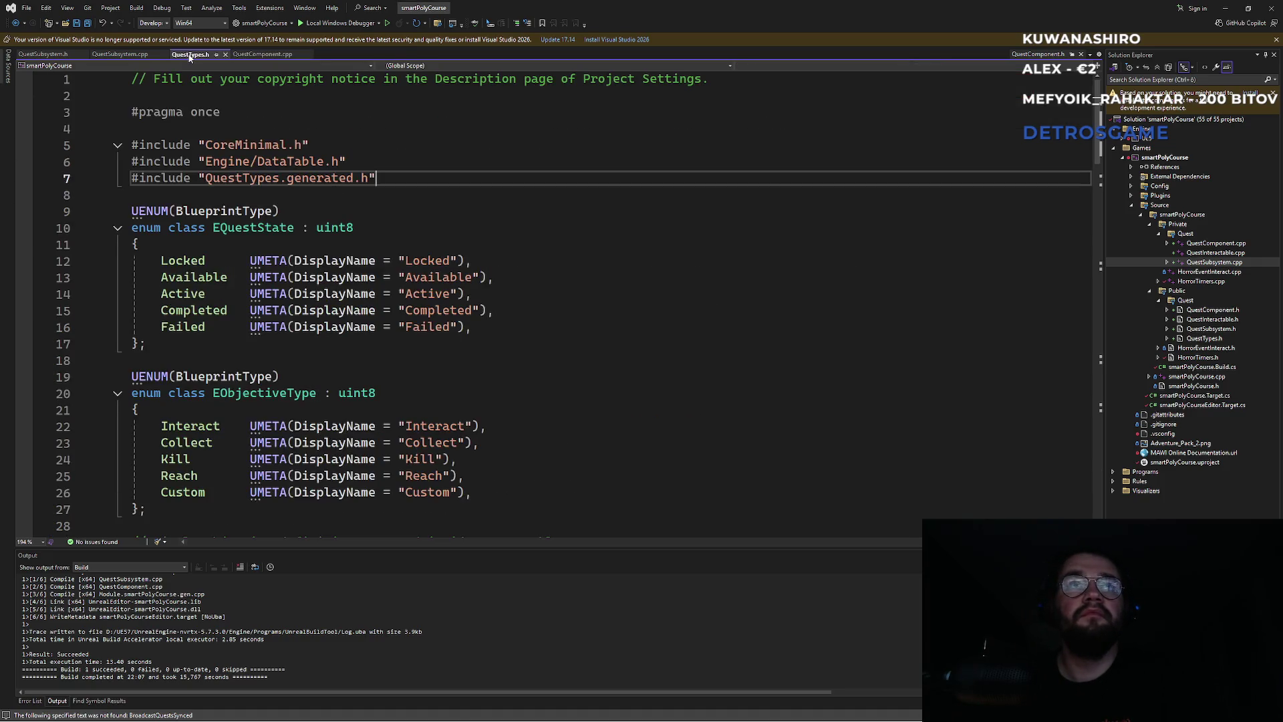
pyautogui.click(122, 55)
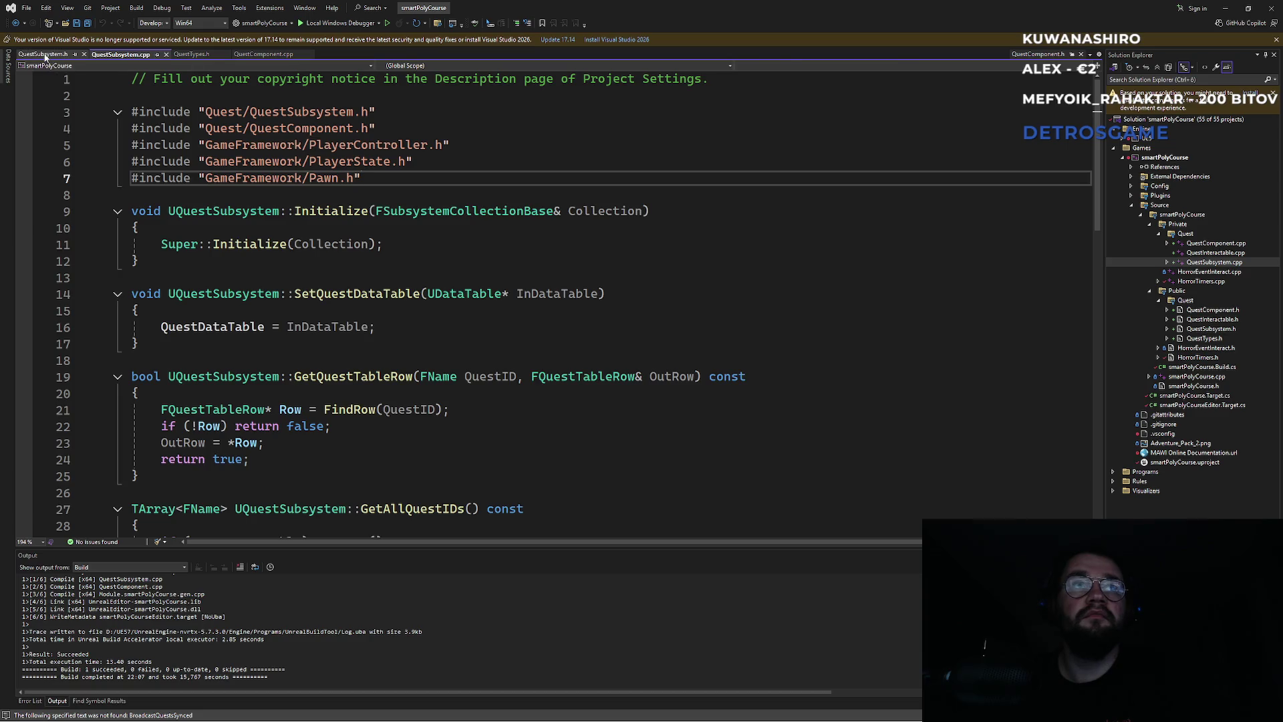
pyautogui.click(45, 56)
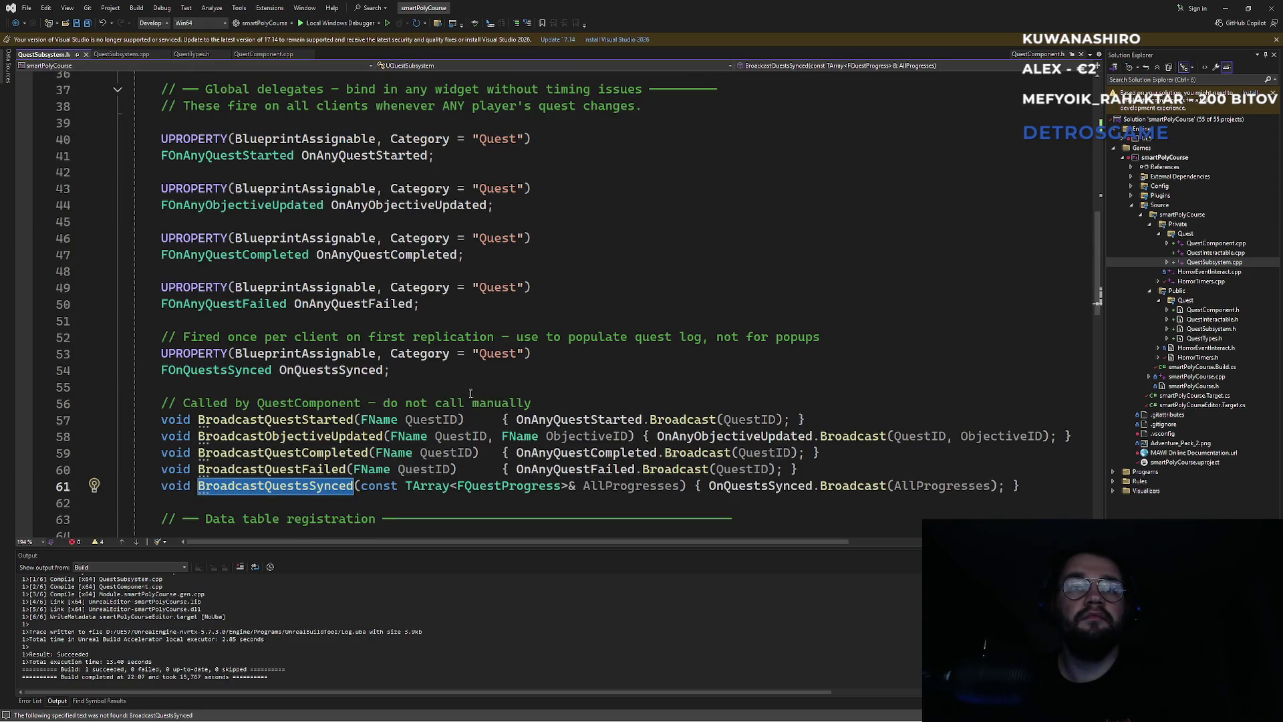
pyautogui.click(467, 373)
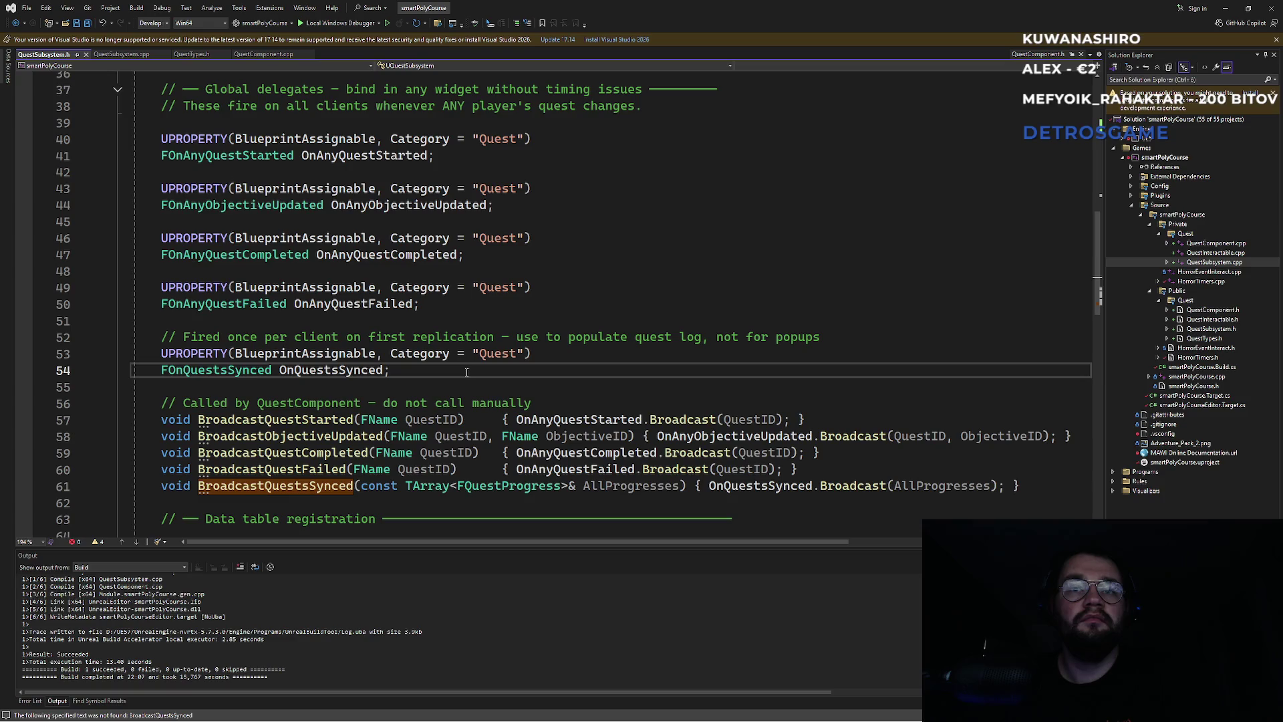
pyautogui.doubleClick(468, 493)
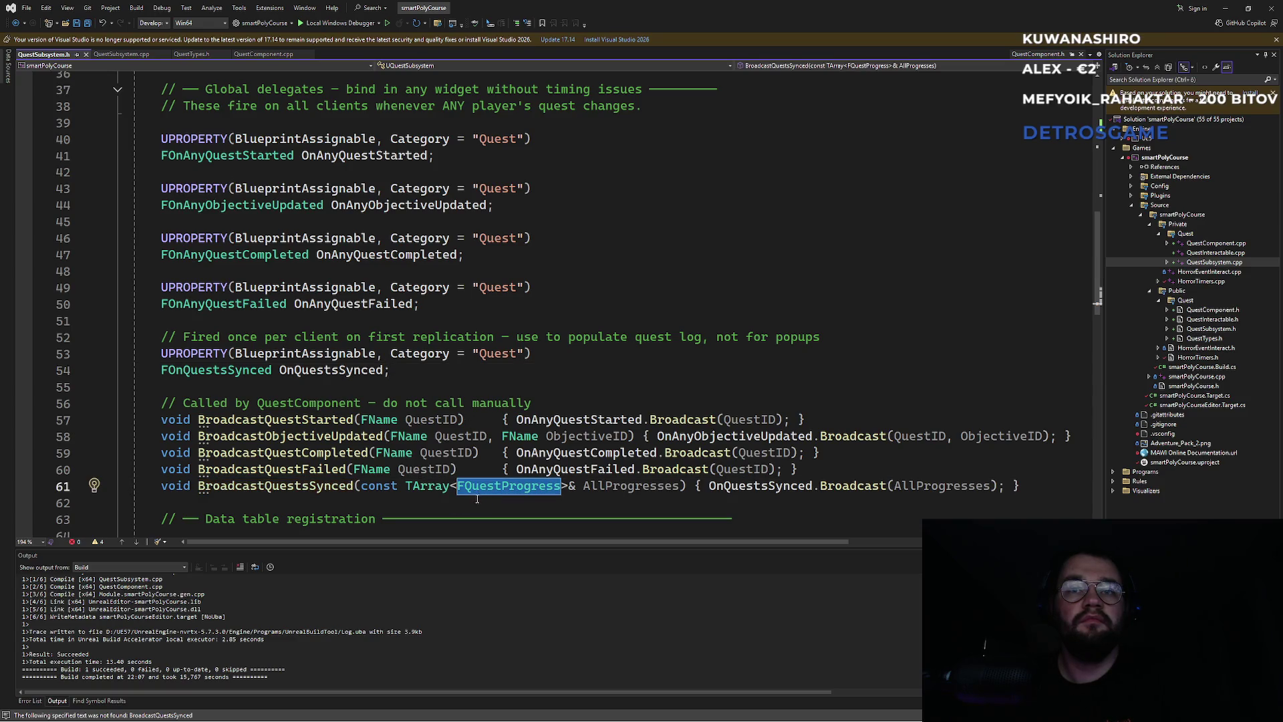
pyautogui.press('super')
pyautogui.click(773, 712)
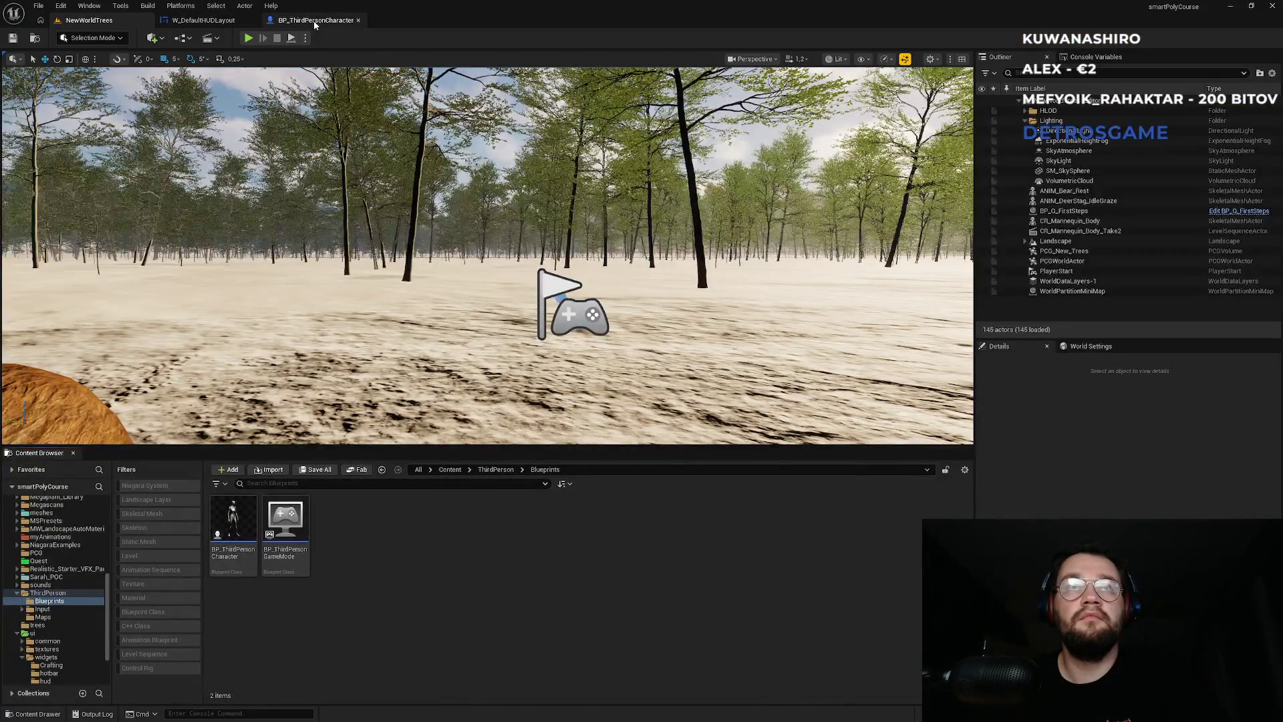
# Step: Add a Length node on the All Progresses array and feed it into Print String
pyautogui.click(319, 21)
pyautogui.click(203, 20)
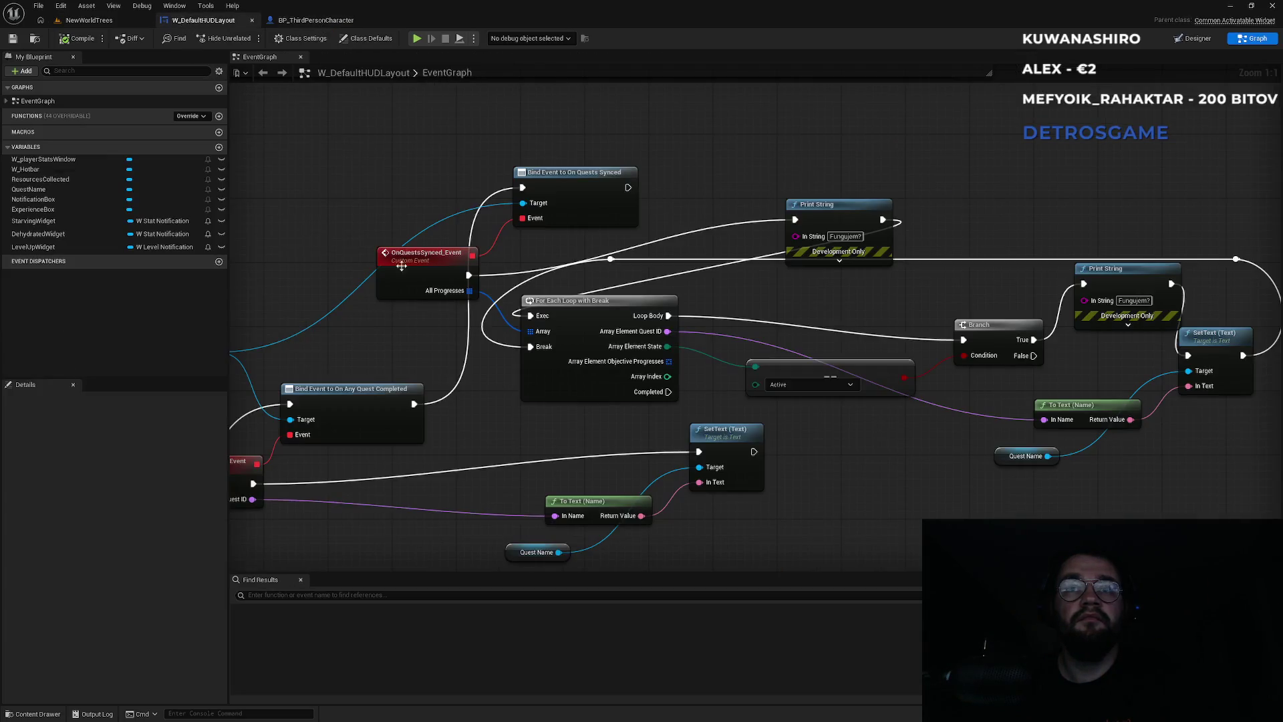
pyautogui.moveTo(476, 288)
pyautogui.mouseDown()
pyautogui.moveTo(615, 283)
pyautogui.moveTo(544, 281)
pyautogui.mouseUp()
pyautogui.write('count')
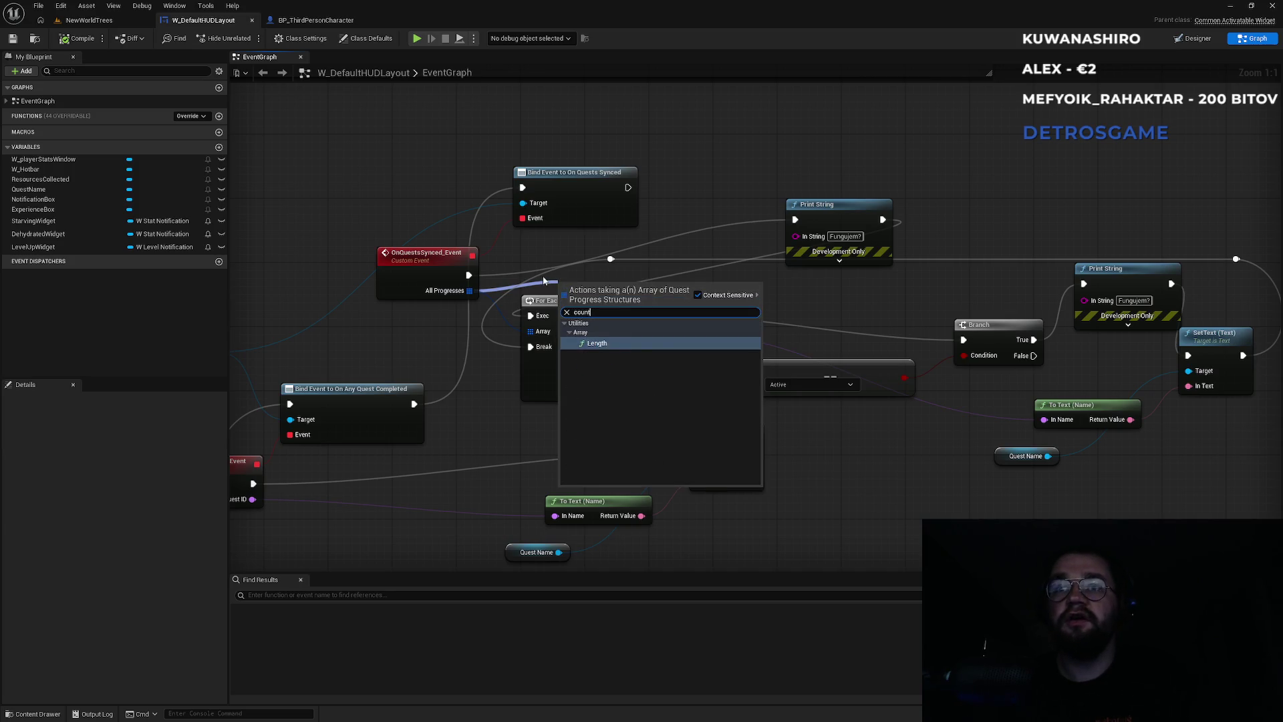
pyautogui.press('Return')
pyautogui.moveTo(611, 292)
pyautogui.mouseDown()
pyautogui.moveTo(629, 257)
pyautogui.moveTo(803, 237)
pyautogui.mouseUp()
pyautogui.moveTo(717, 235); pyautogui.dragTo(741, 279)
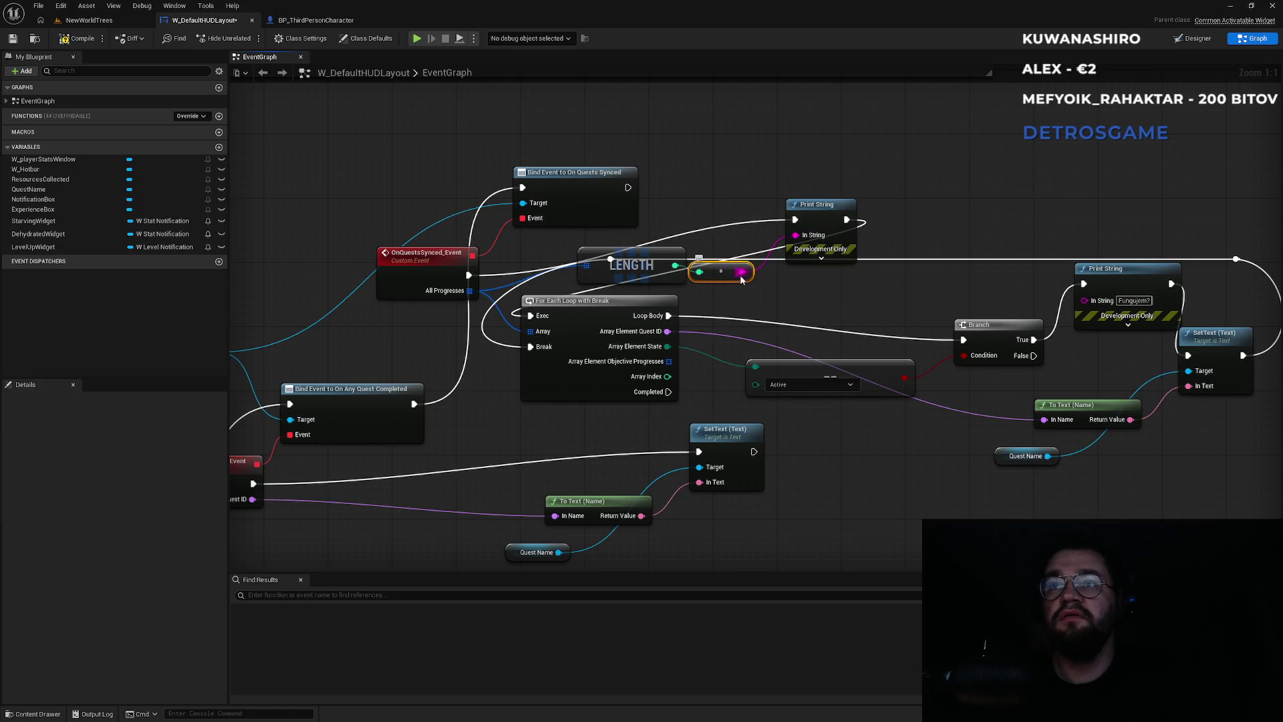
# Step: Play-test NewWorldTrees, stop it, and return to W_DefaultHUDLayout, moving the Active comparison node aside
pyautogui.click(89, 20)
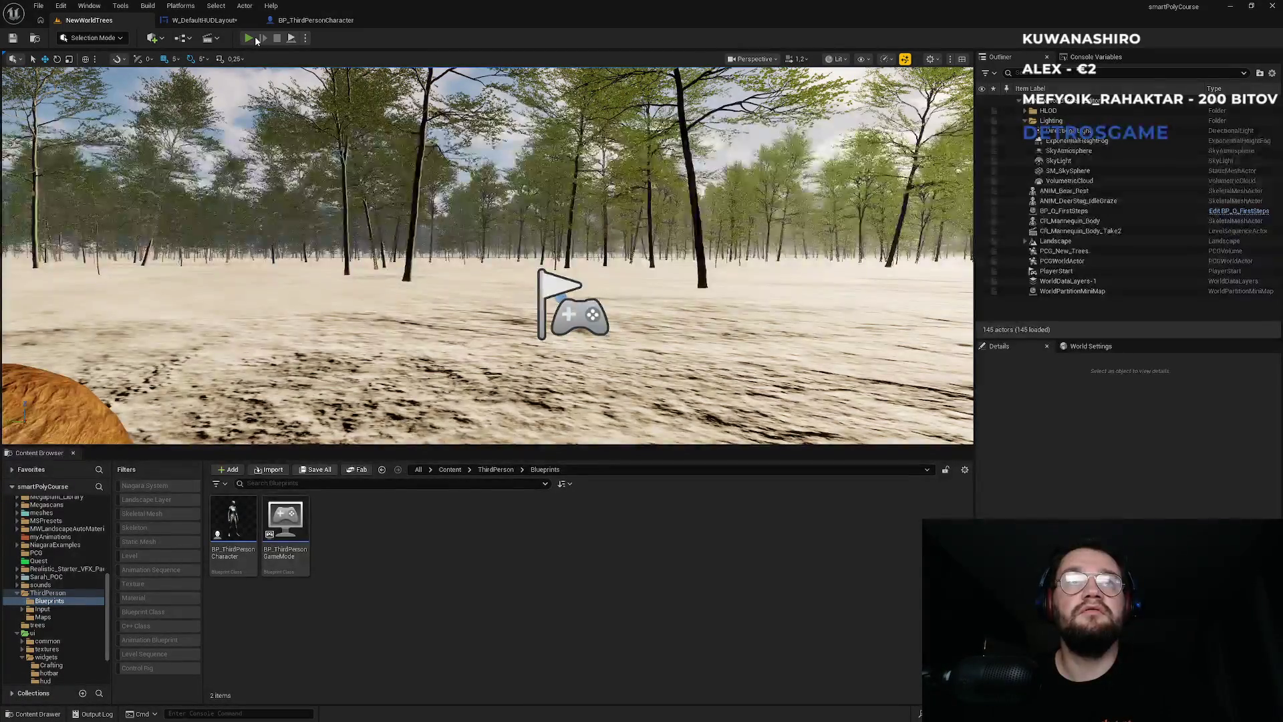
pyautogui.click(251, 39)
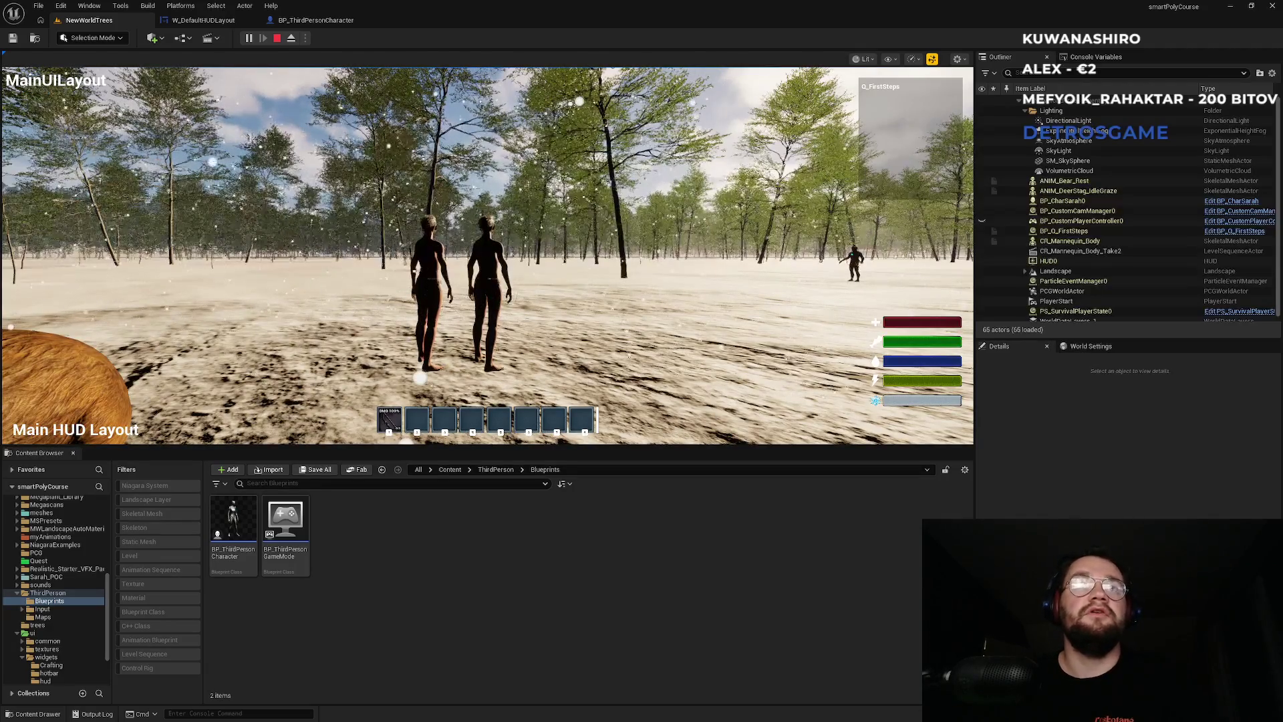
pyautogui.press('Escape')
pyautogui.click(347, 20)
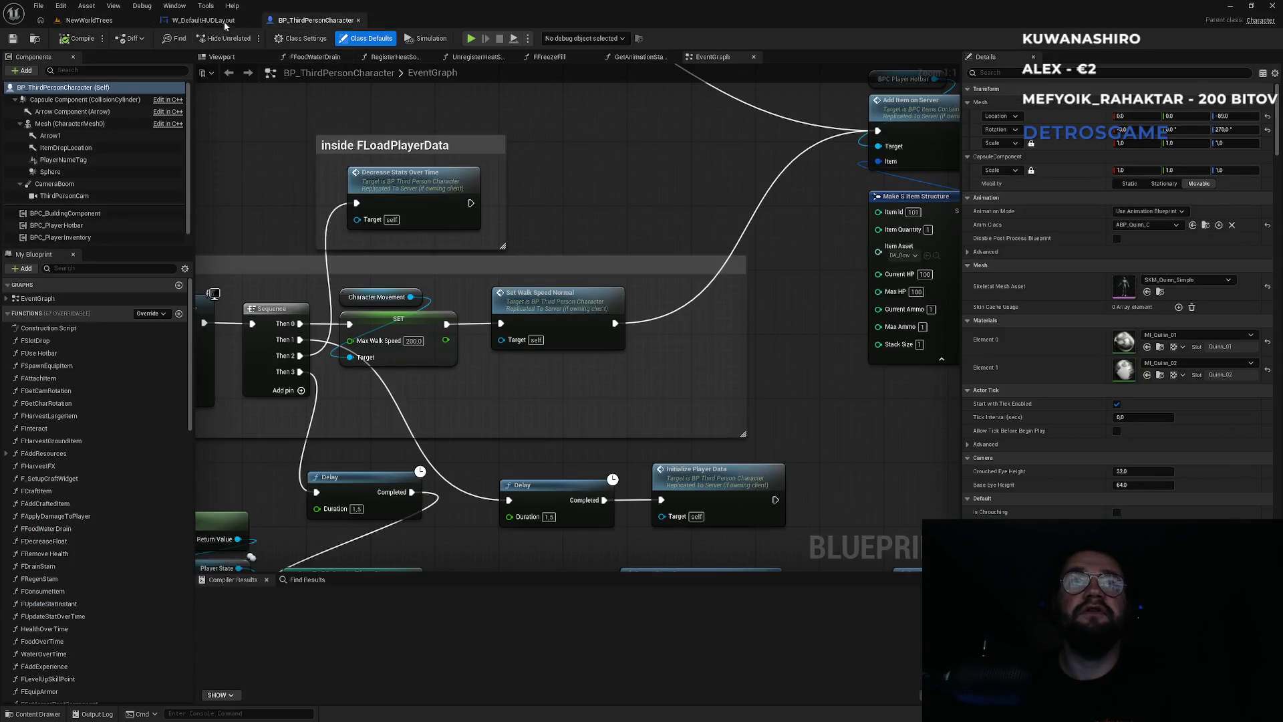
pyautogui.click(204, 20)
pyautogui.moveTo(804, 372)
pyautogui.mouseDown()
pyautogui.moveTo(840, 416)
pyautogui.moveTo(782, 388)
pyautogui.mouseUp()
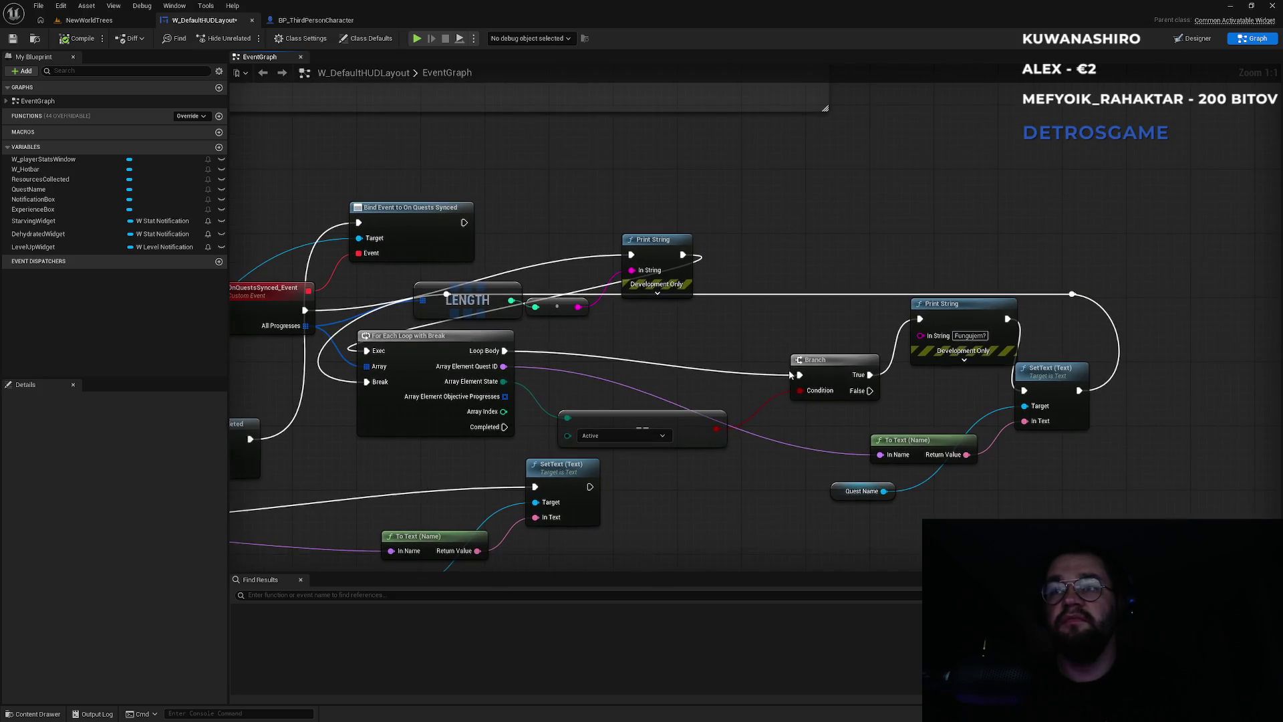
# Step: Detach the Branch from Loop Body and have Print String print each element's Quest ID
pyautogui.click(866, 359)
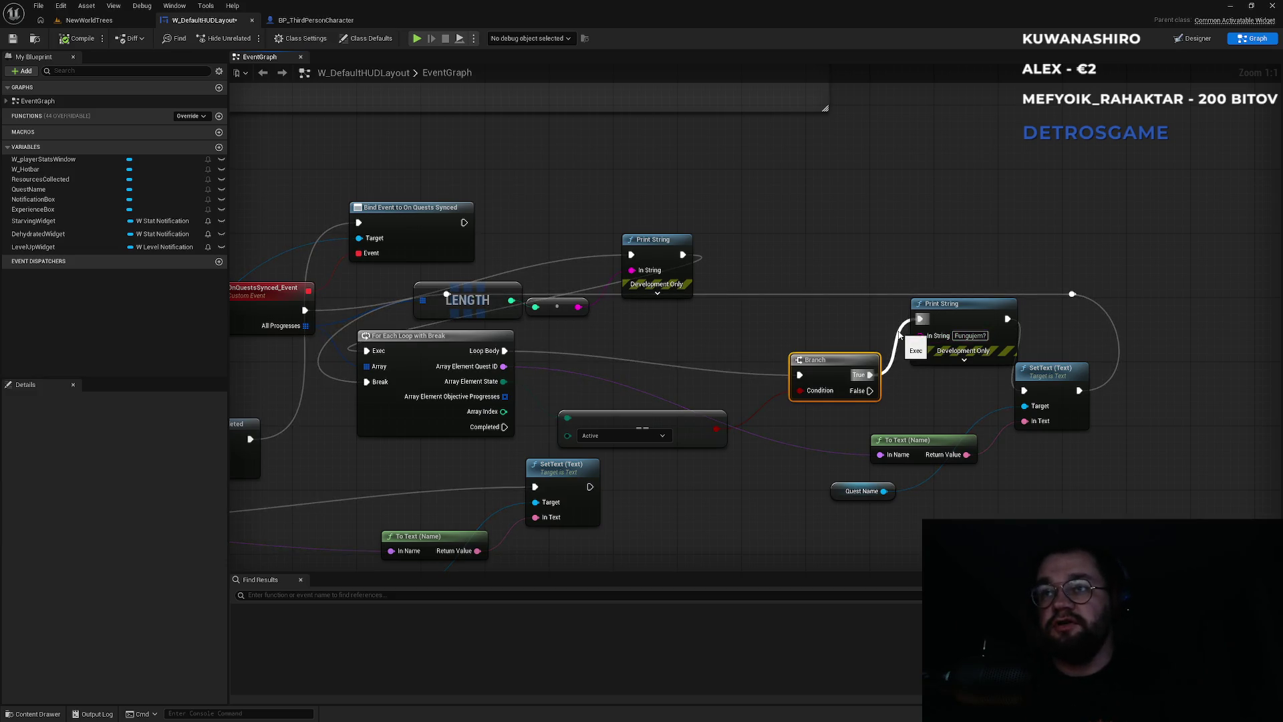
pyautogui.keyDown('alt'); pyautogui.click(590, 359); pyautogui.keyUp('alt')
pyautogui.moveTo(503, 351); pyautogui.dragTo(919, 319)
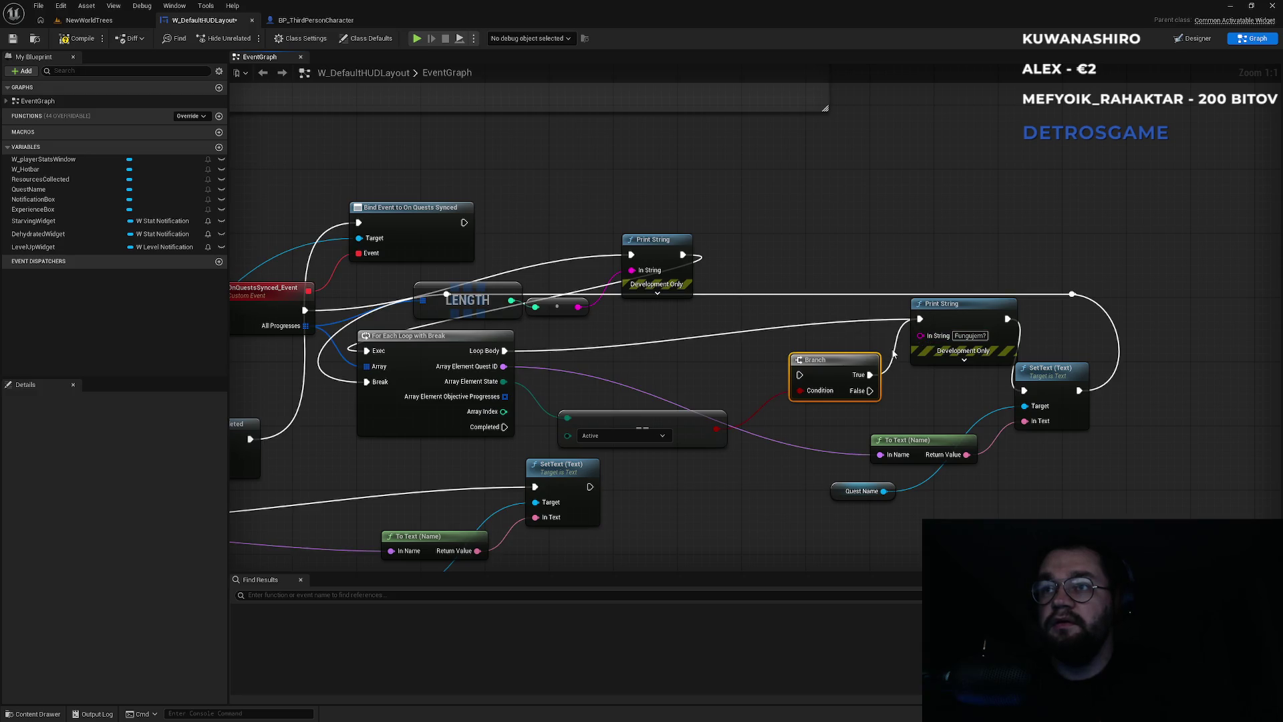
pyautogui.moveTo(920, 335)
pyautogui.mouseDown()
pyautogui.moveTo(521, 381)
pyautogui.moveTo(503, 368)
pyautogui.mouseUp()
pyautogui.moveTo(660, 328); pyautogui.dragTo(708, 391)
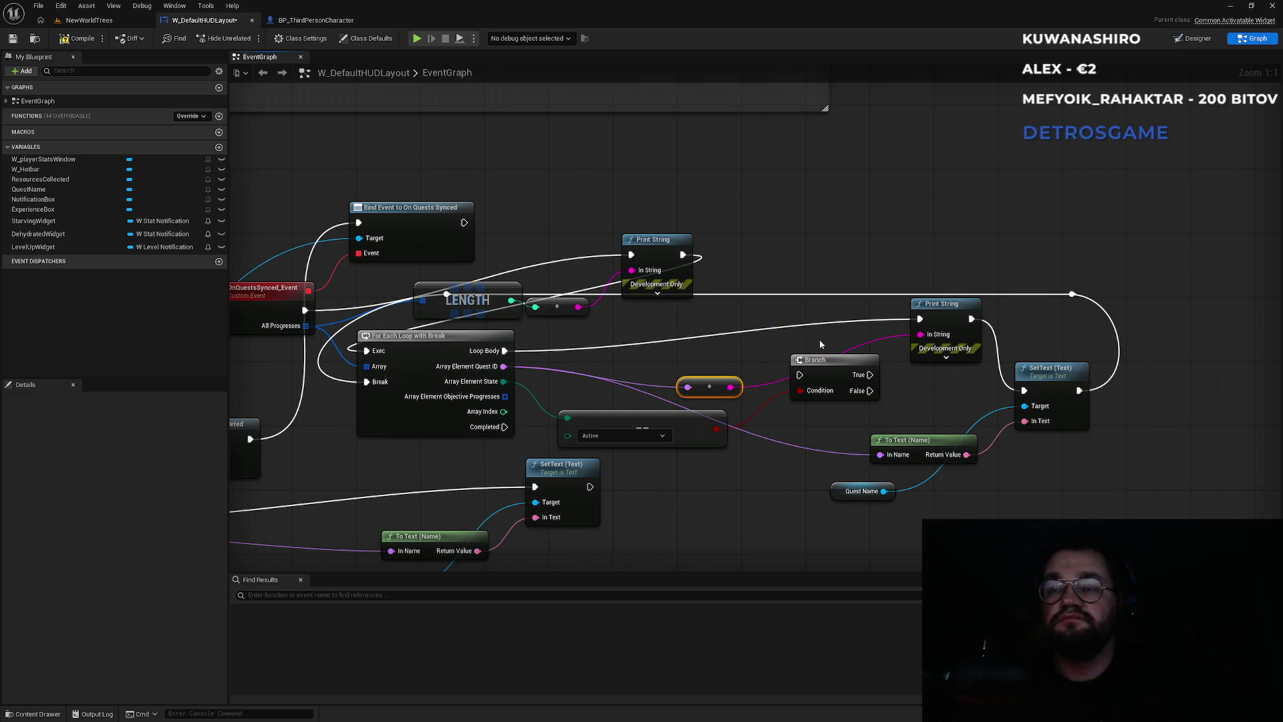
# Step: Play-test NewWorldTrees, stop it, and go back to the W_DefaultHUDLayout event graph
pyautogui.click(89, 20)
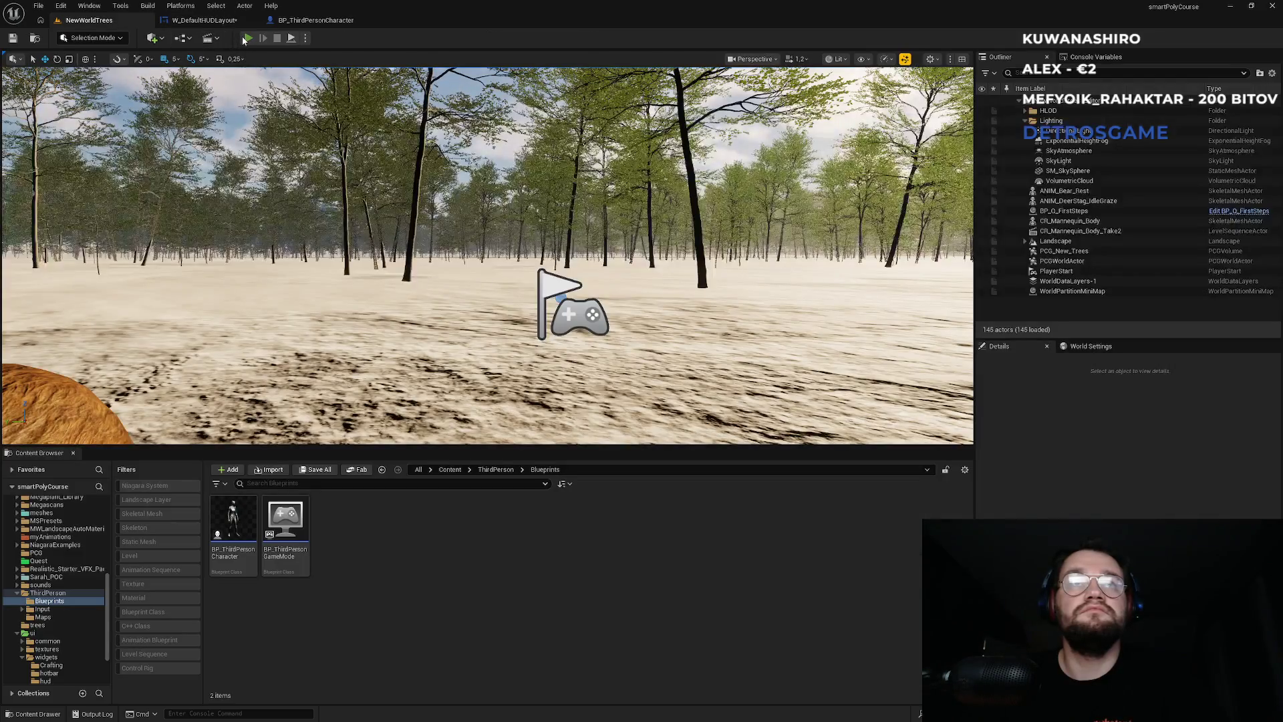
pyautogui.click(246, 38)
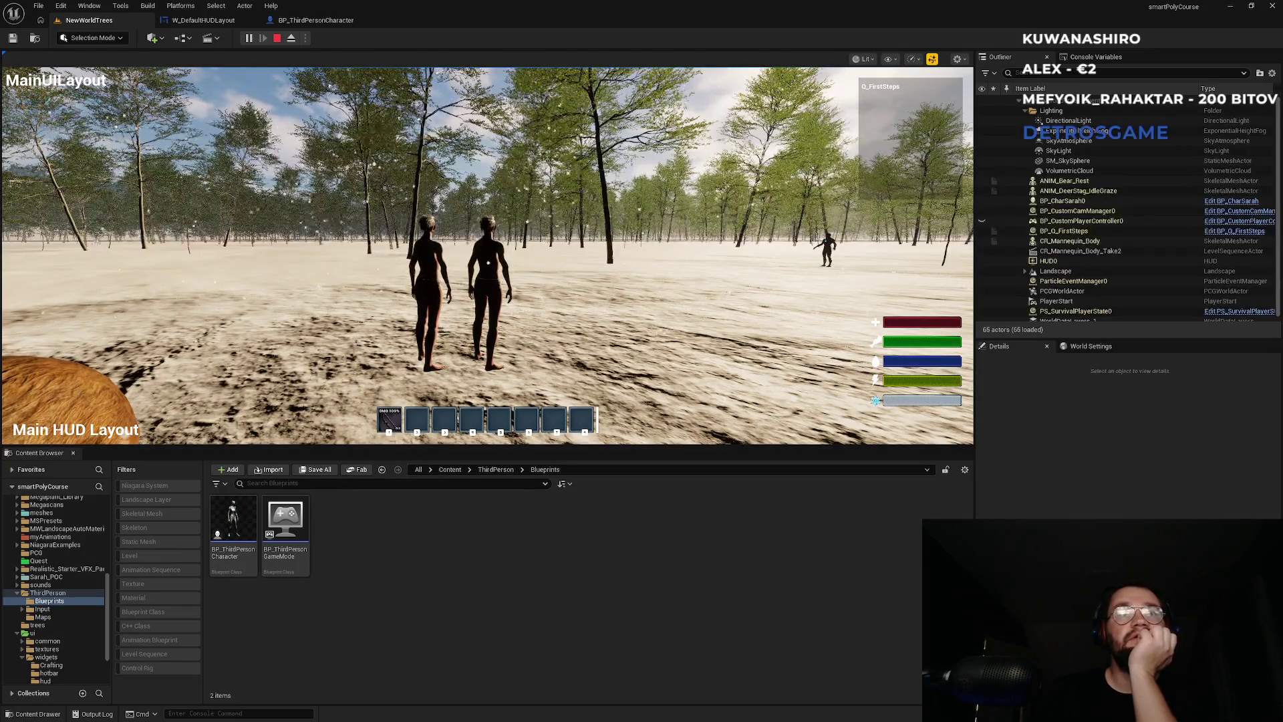
pyautogui.press('Escape')
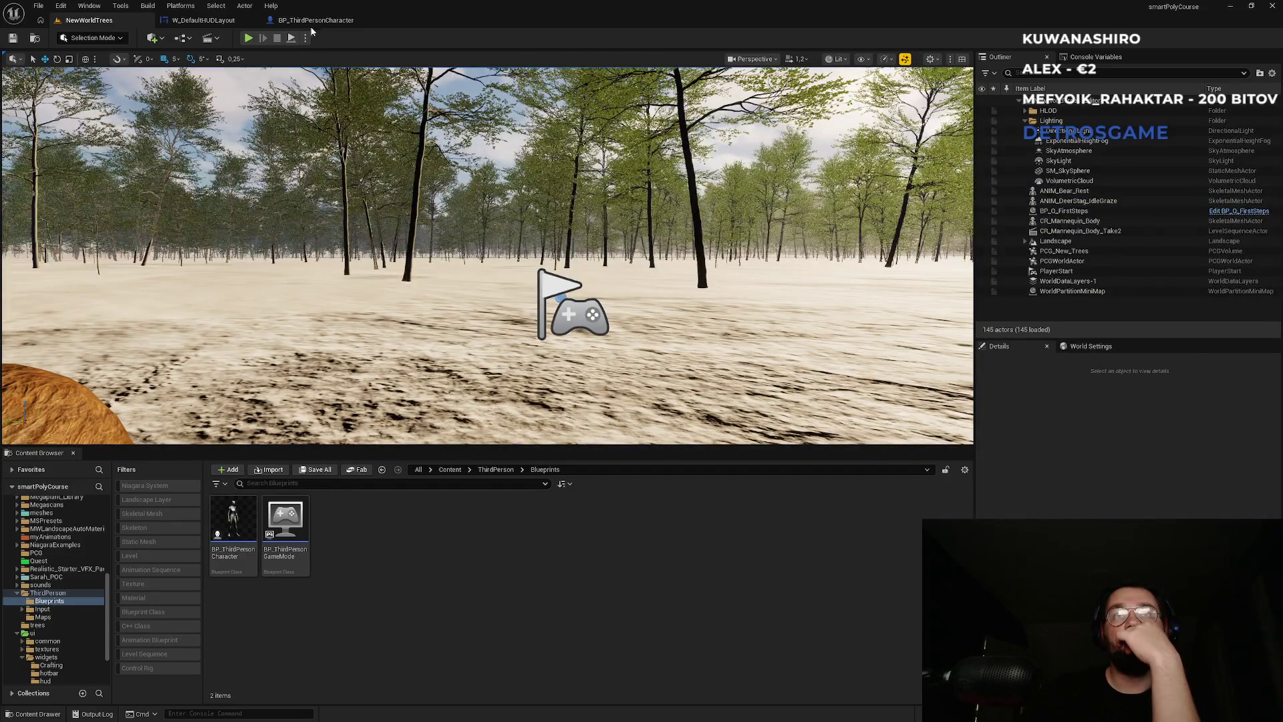
pyautogui.click(310, 20)
pyautogui.click(215, 21)
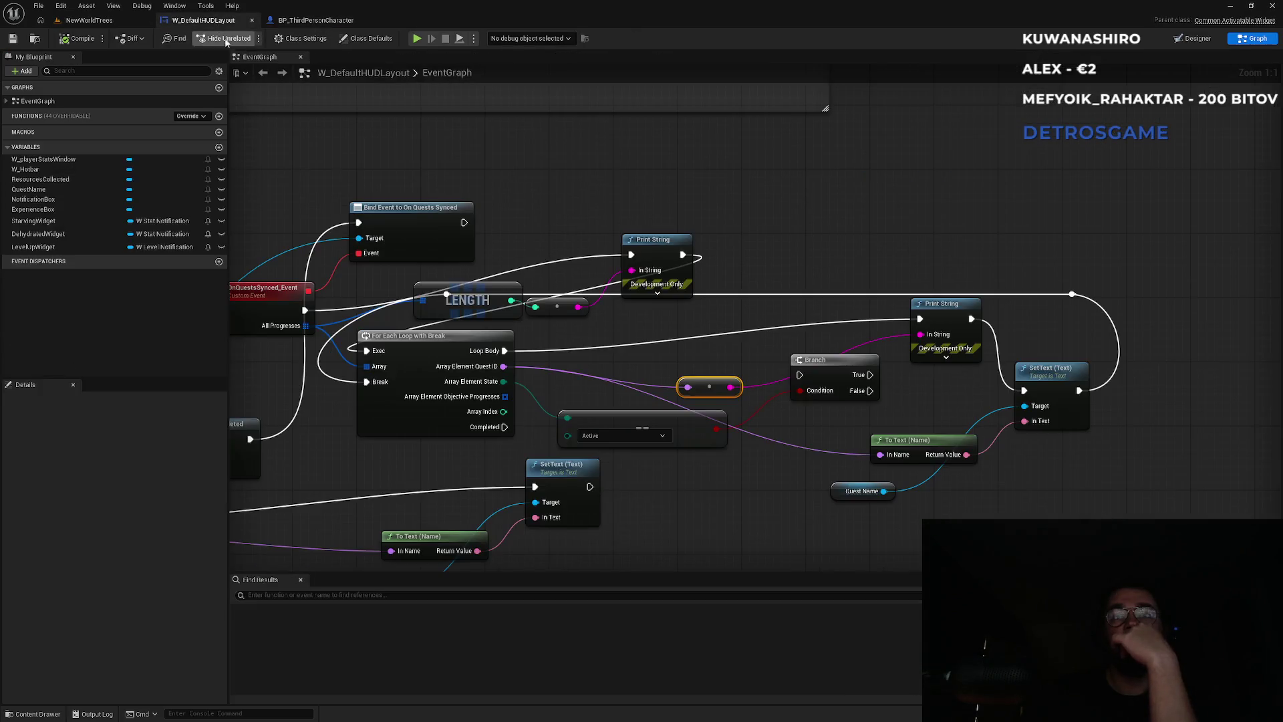
# Step: Delete the Active comparison node and move the Branch down and left
pyautogui.click(599, 415)
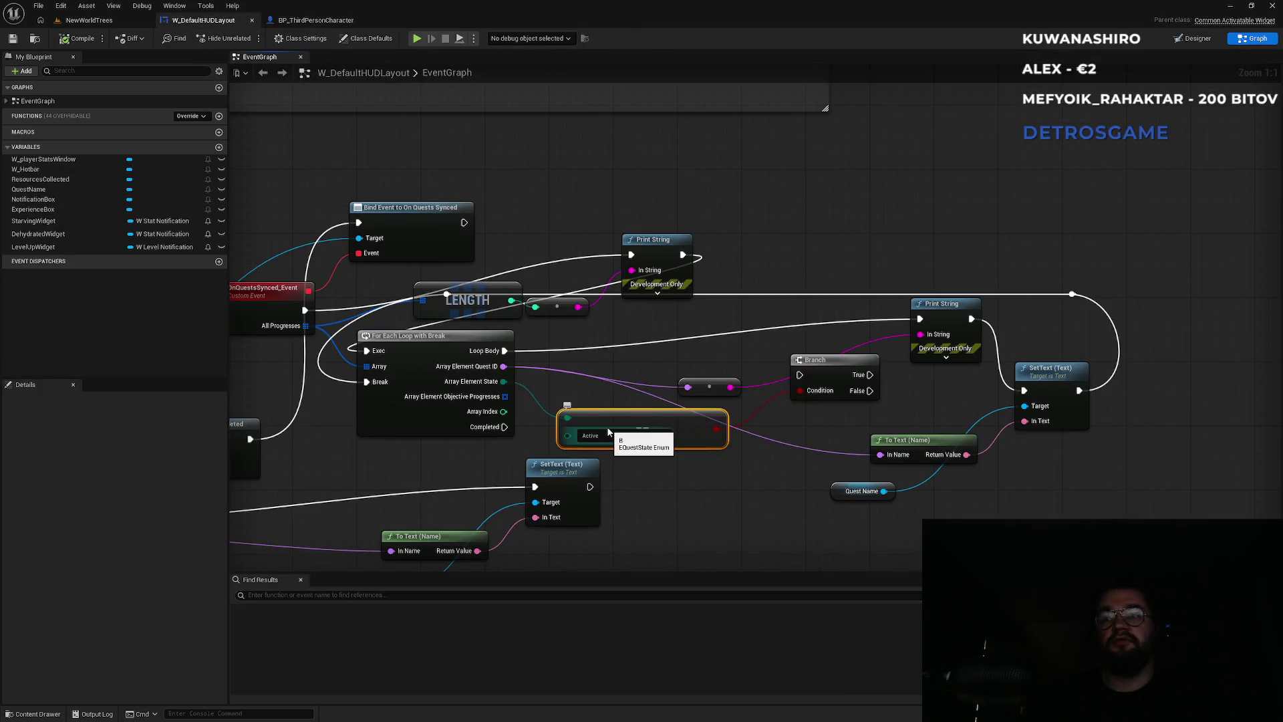
pyautogui.press('Delete')
pyautogui.moveTo(829, 361); pyautogui.dragTo(788, 417)
# Step: Duplicate Print String, chain it after the first, and feed it each quest's State via Enum to String
pyautogui.click(949, 304)
pyautogui.hotkey('ctrl', 'c')
pyautogui.hotkey('ctrl', 'v')
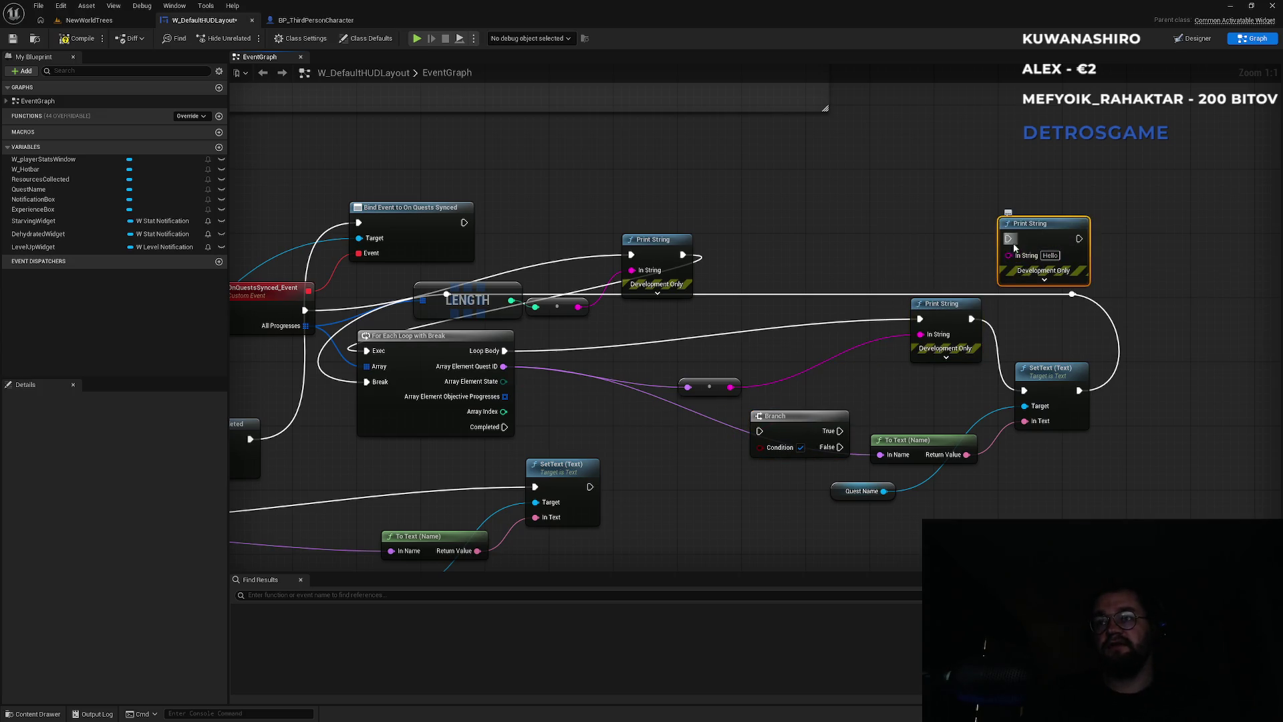
pyautogui.moveTo(1006, 237); pyautogui.dragTo(972, 319)
pyautogui.moveTo(504, 381)
pyautogui.mouseDown()
pyautogui.moveTo(575, 409)
pyautogui.moveTo(976, 328)
pyautogui.moveTo(1027, 263)
pyautogui.mouseUp()
pyautogui.moveTo(760, 282); pyautogui.dragTo(881, 225)
pyautogui.click(934, 177)
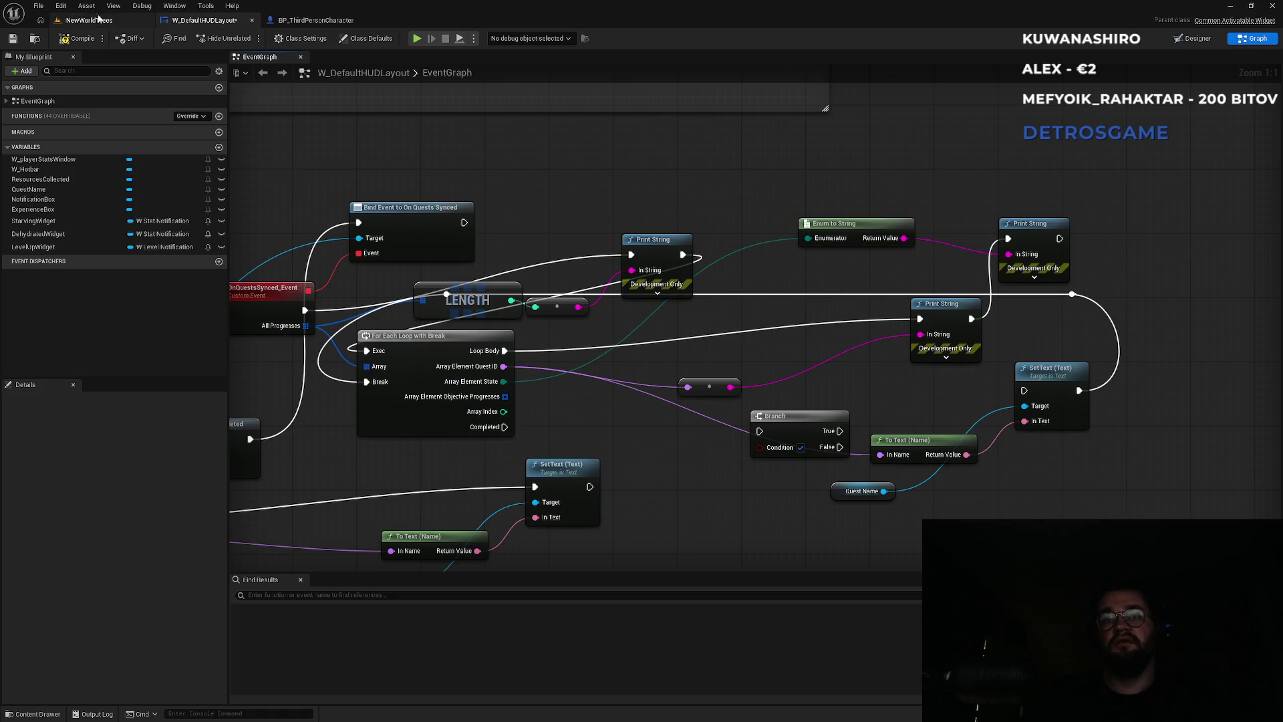
pyautogui.click(75, 20)
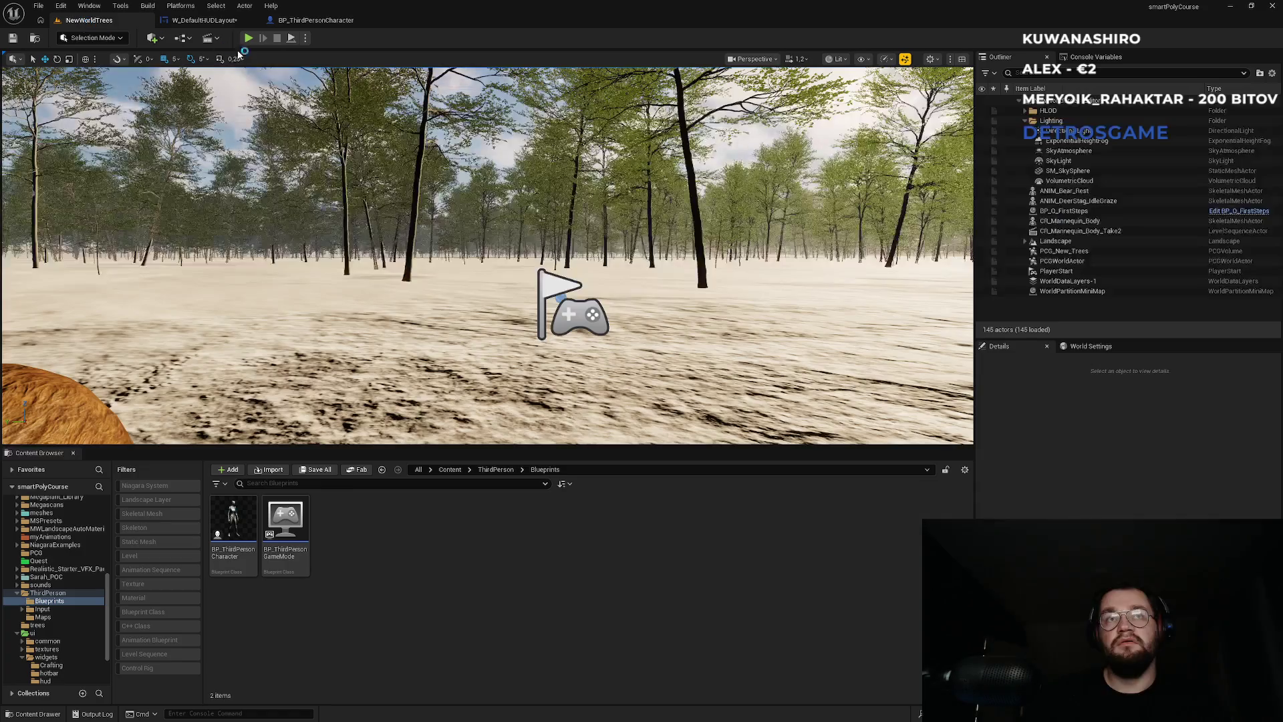